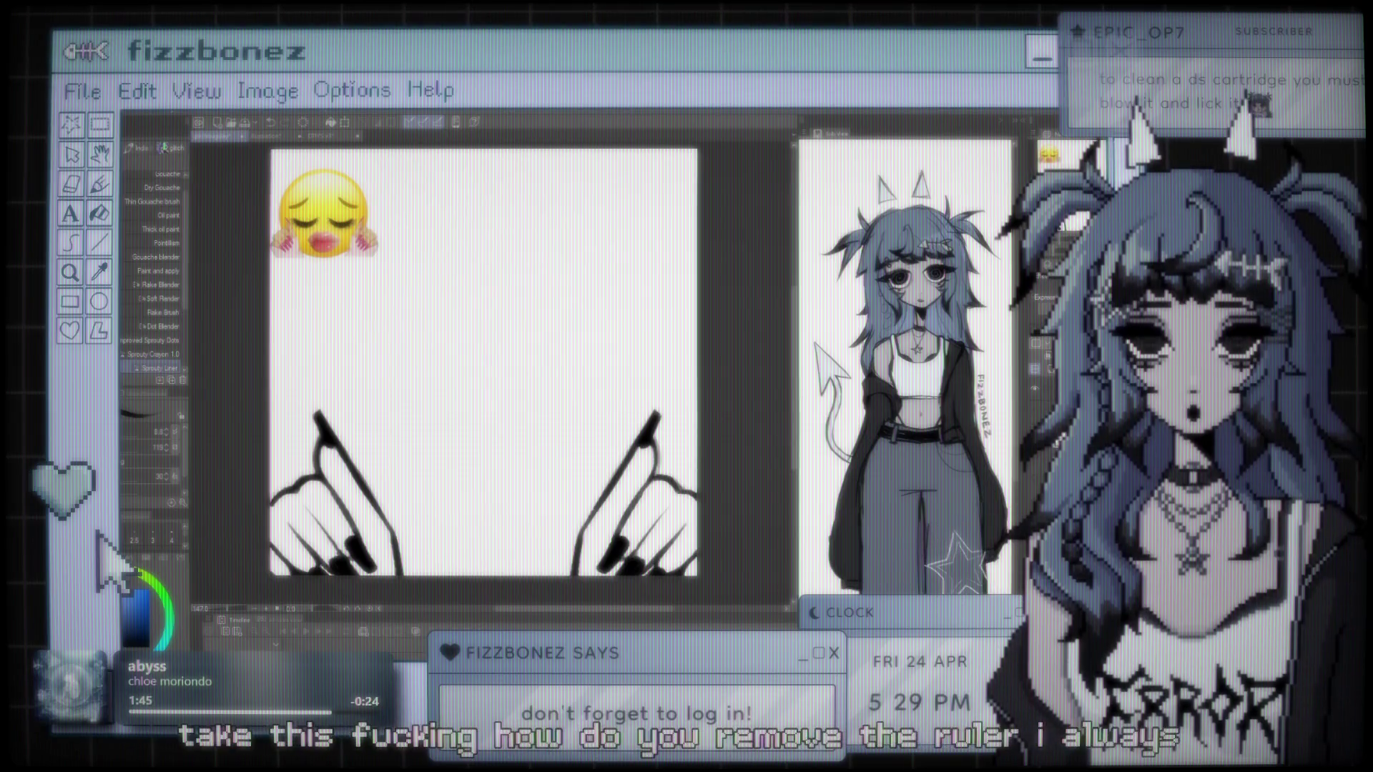
Step: Zoom in and out around the canvas to inspect the hands and the cat head line art
{"action": "scroll", "coordinate": [515, 393], "scroll_direction": "down", "scroll_amount": 2}
{"action": "scroll", "coordinate": [554, 430], "scroll_direction": "up", "scroll_amount": 2}
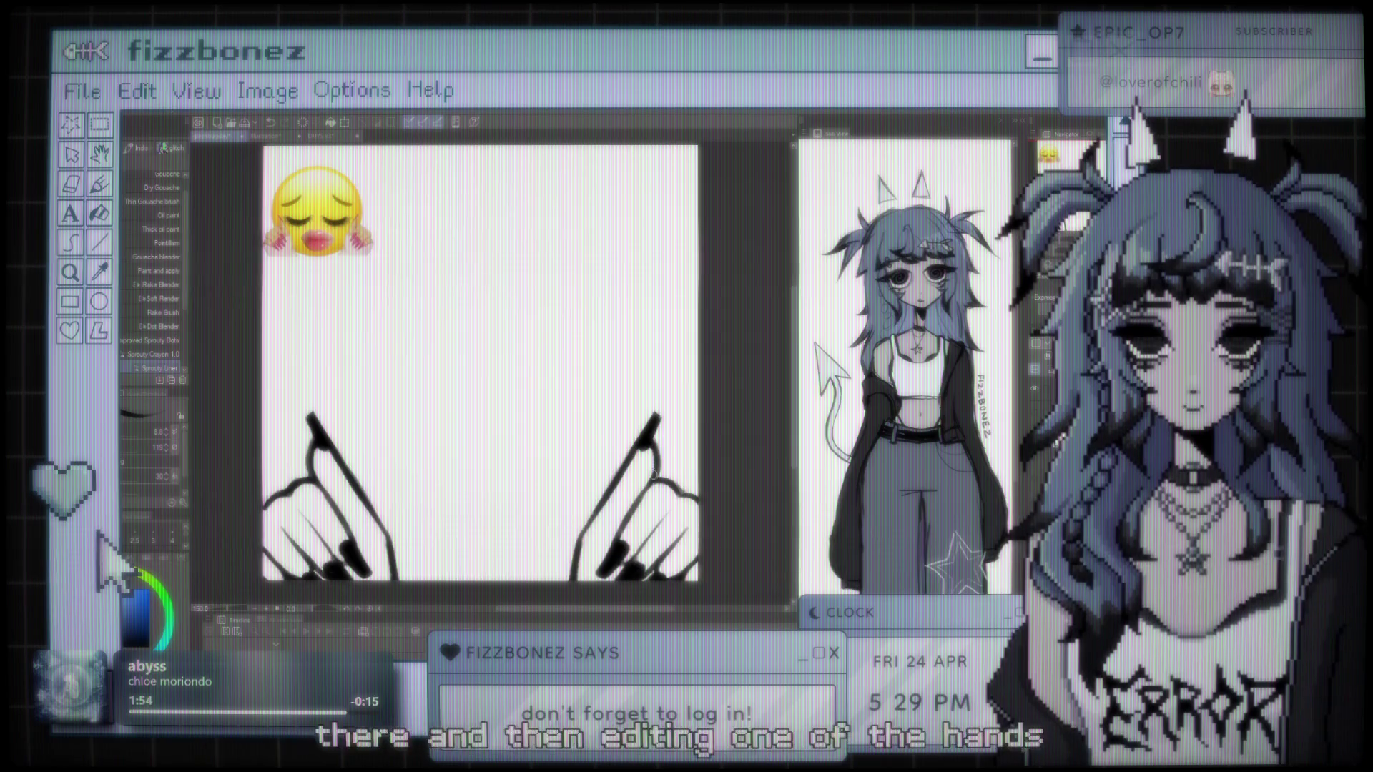
{"action": "scroll", "coordinate": [652, 461], "scroll_direction": "down", "scroll_amount": 2}
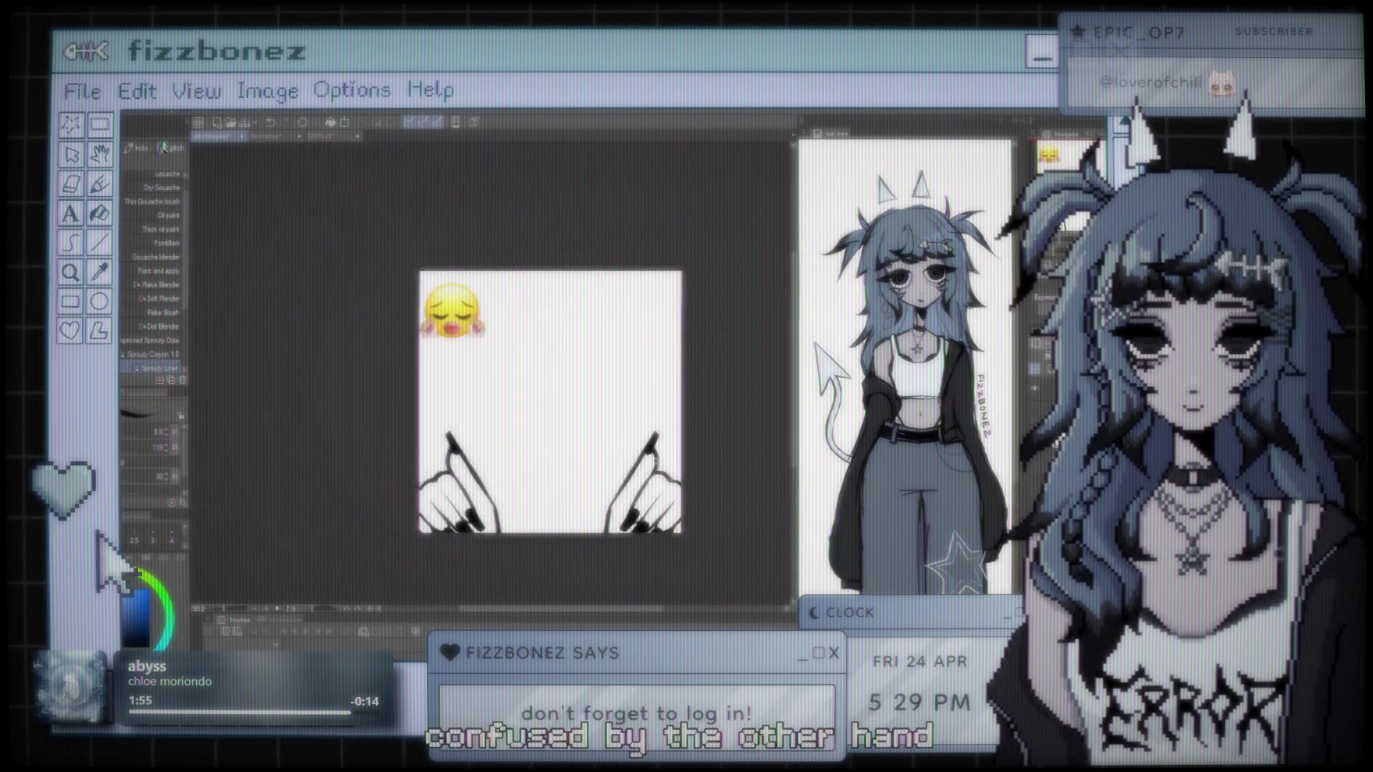
{"action": "scroll", "coordinate": [652, 461], "scroll_direction": "up", "scroll_amount": 1}
{"action": "scroll", "coordinate": [613, 373], "scroll_direction": "up", "scroll_amount": 1}
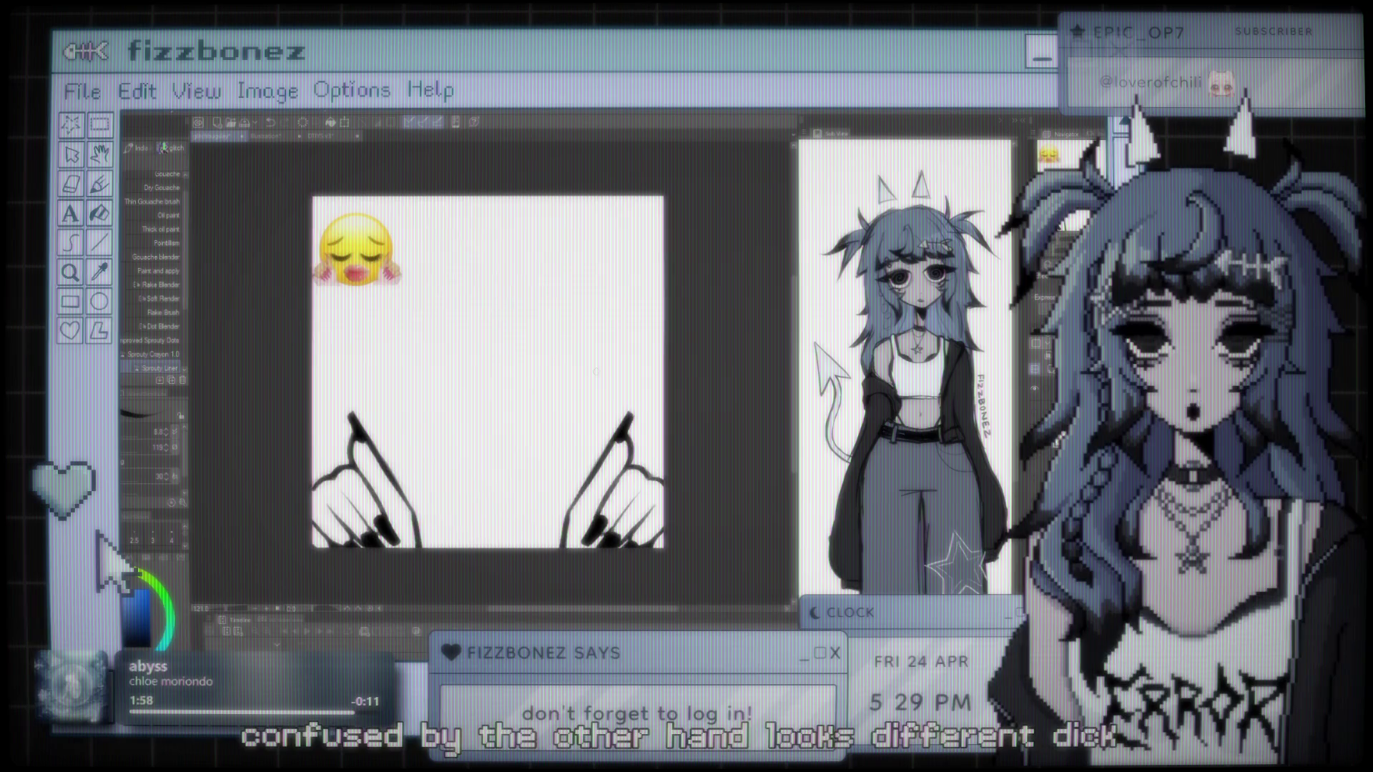
{"action": "scroll", "coordinate": [613, 373], "scroll_direction": "up", "scroll_amount": 1}
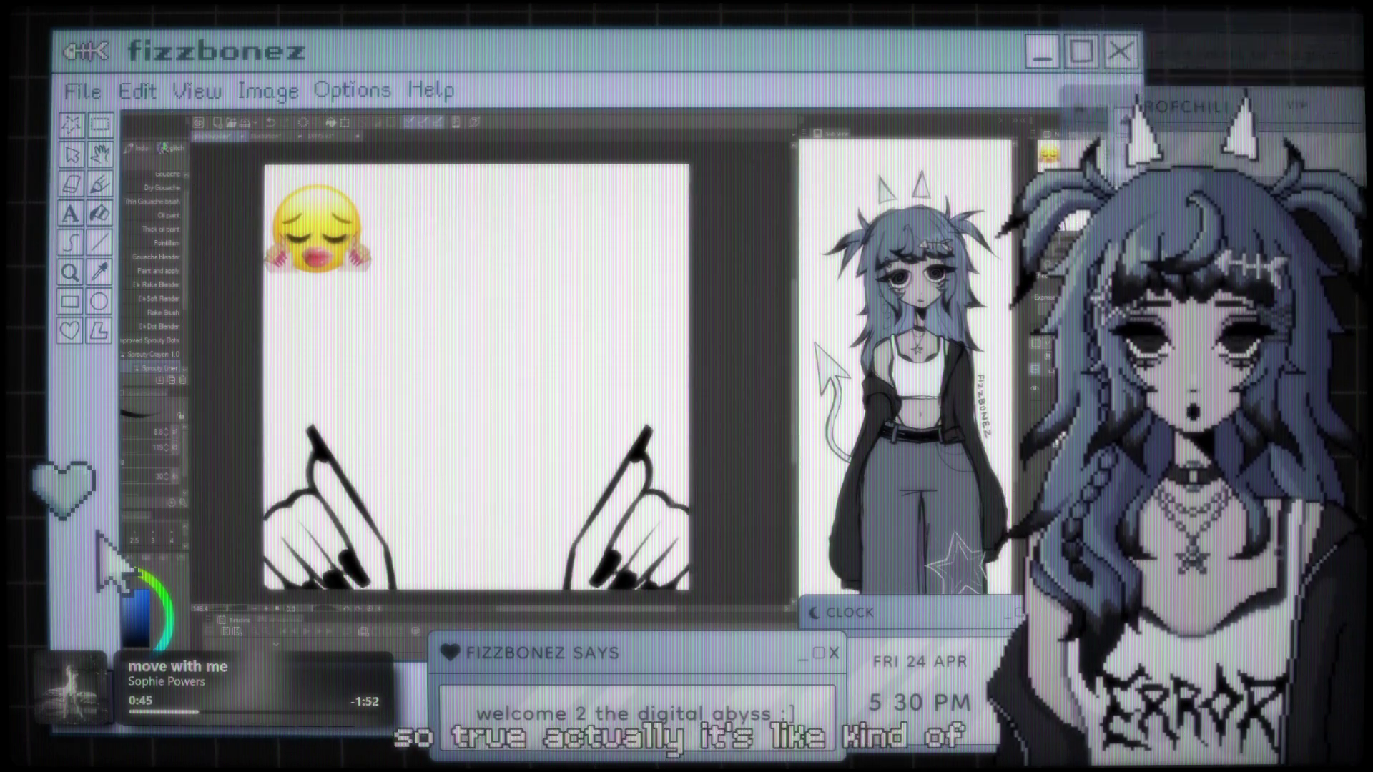
{"action": "scroll", "coordinate": [539, 303], "scroll_direction": "down", "scroll_amount": 2}
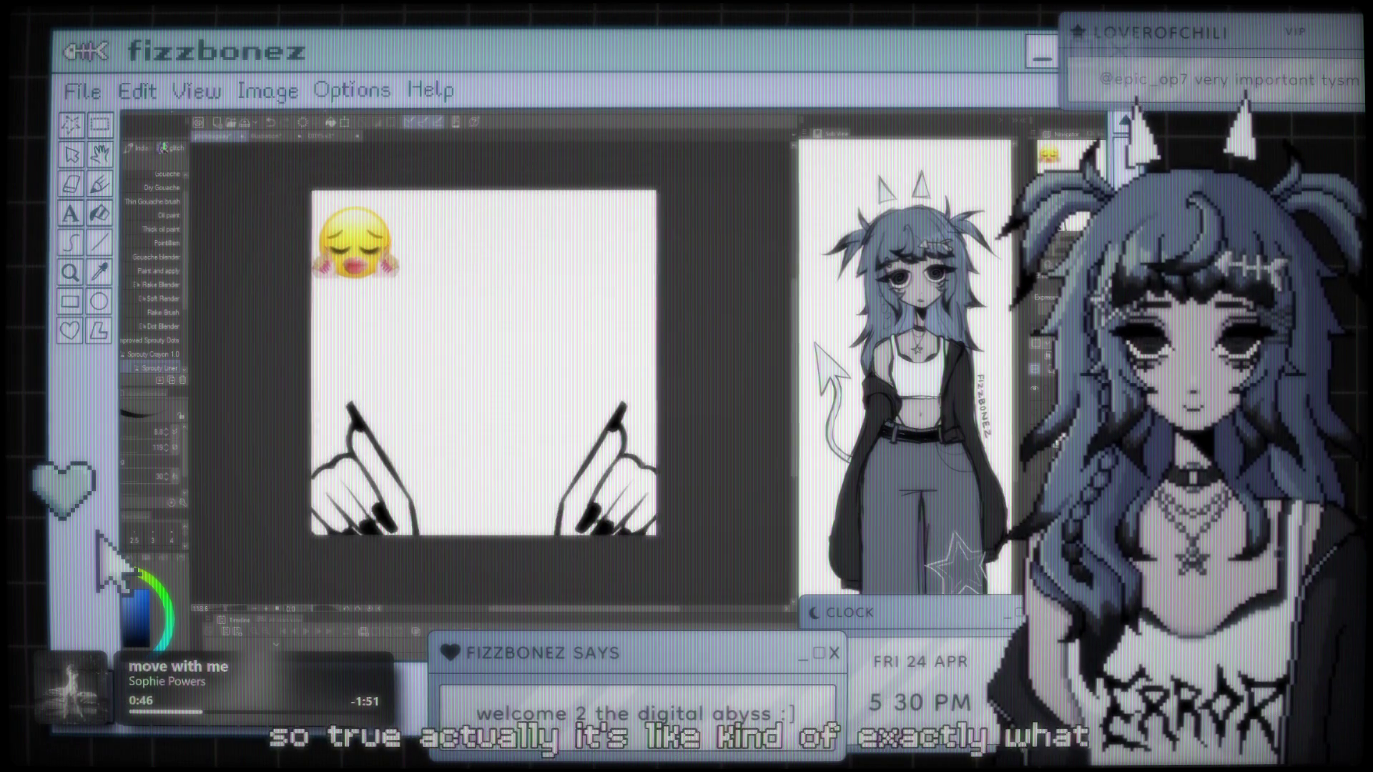
{"action": "scroll", "coordinate": [540, 303], "scroll_direction": "up", "scroll_amount": 3}
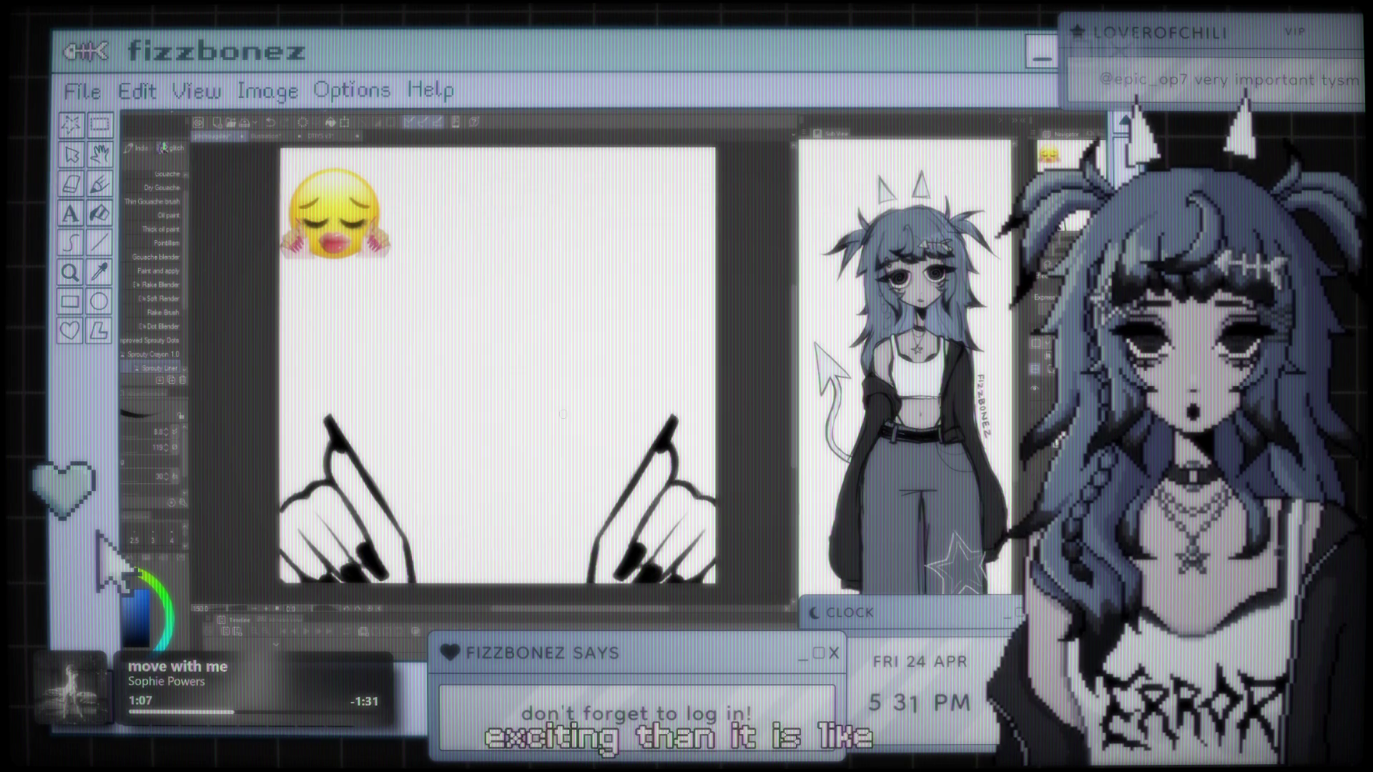
{"action": "scroll", "coordinate": [563, 414], "scroll_direction": "up", "scroll_amount": 2}
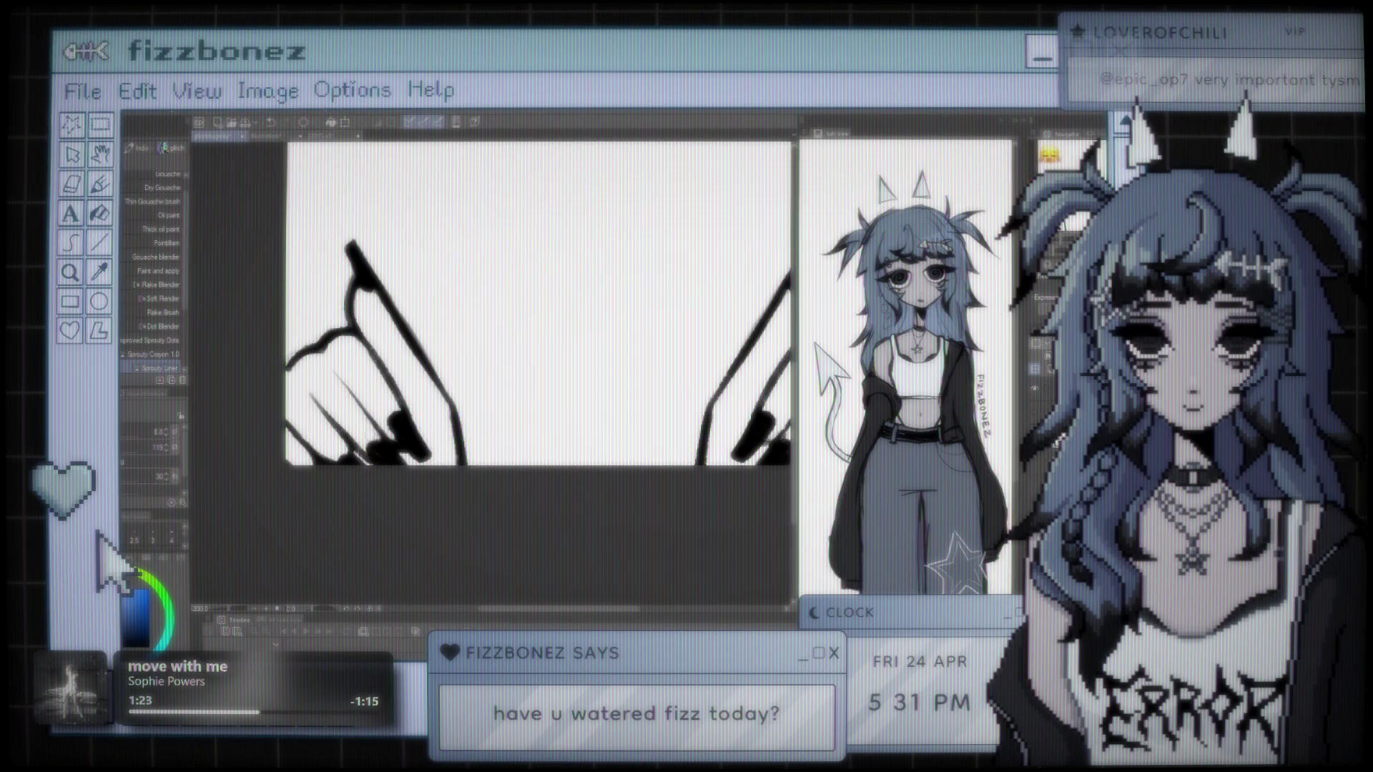
{"action": "scroll", "coordinate": [510, 414], "scroll_direction": "down", "scroll_amount": 3}
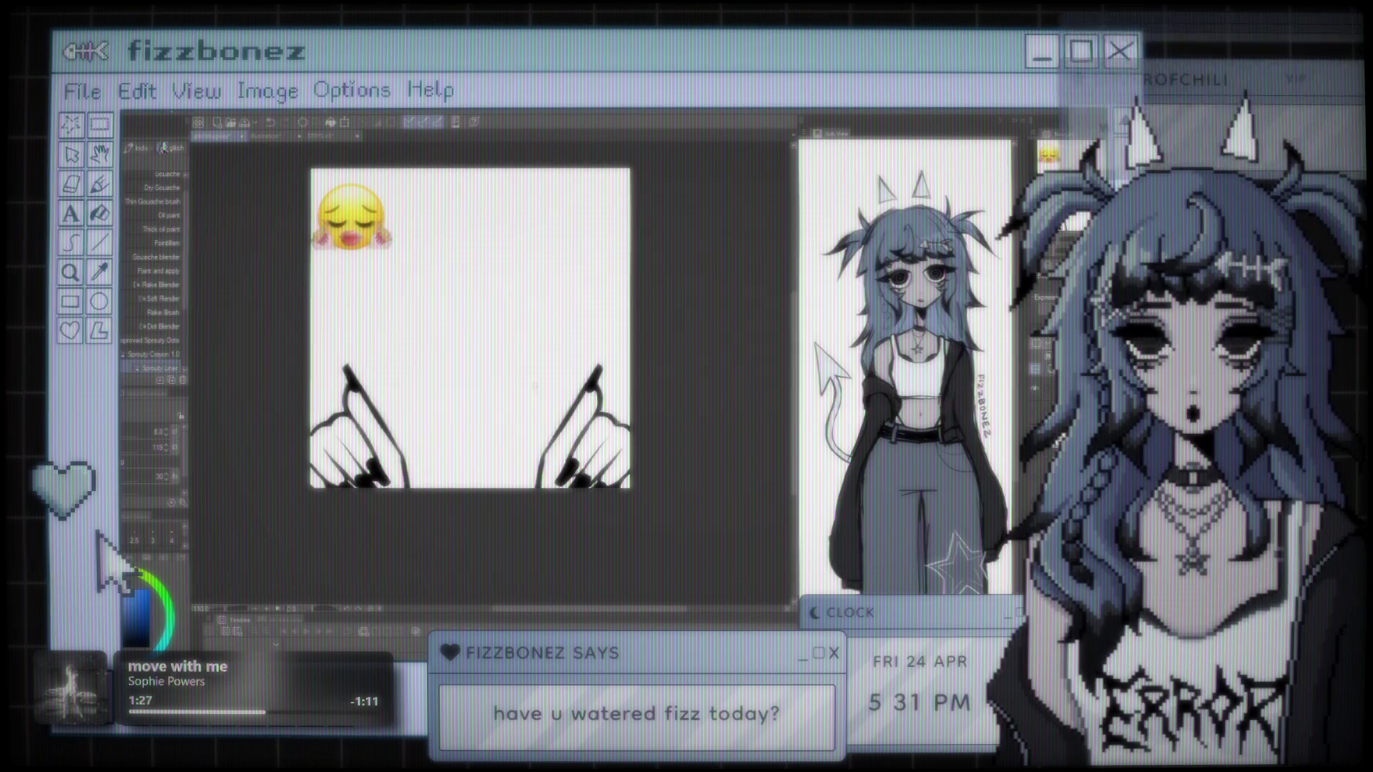
{"action": "scroll", "coordinate": [510, 415], "scroll_direction": "up", "scroll_amount": 2}
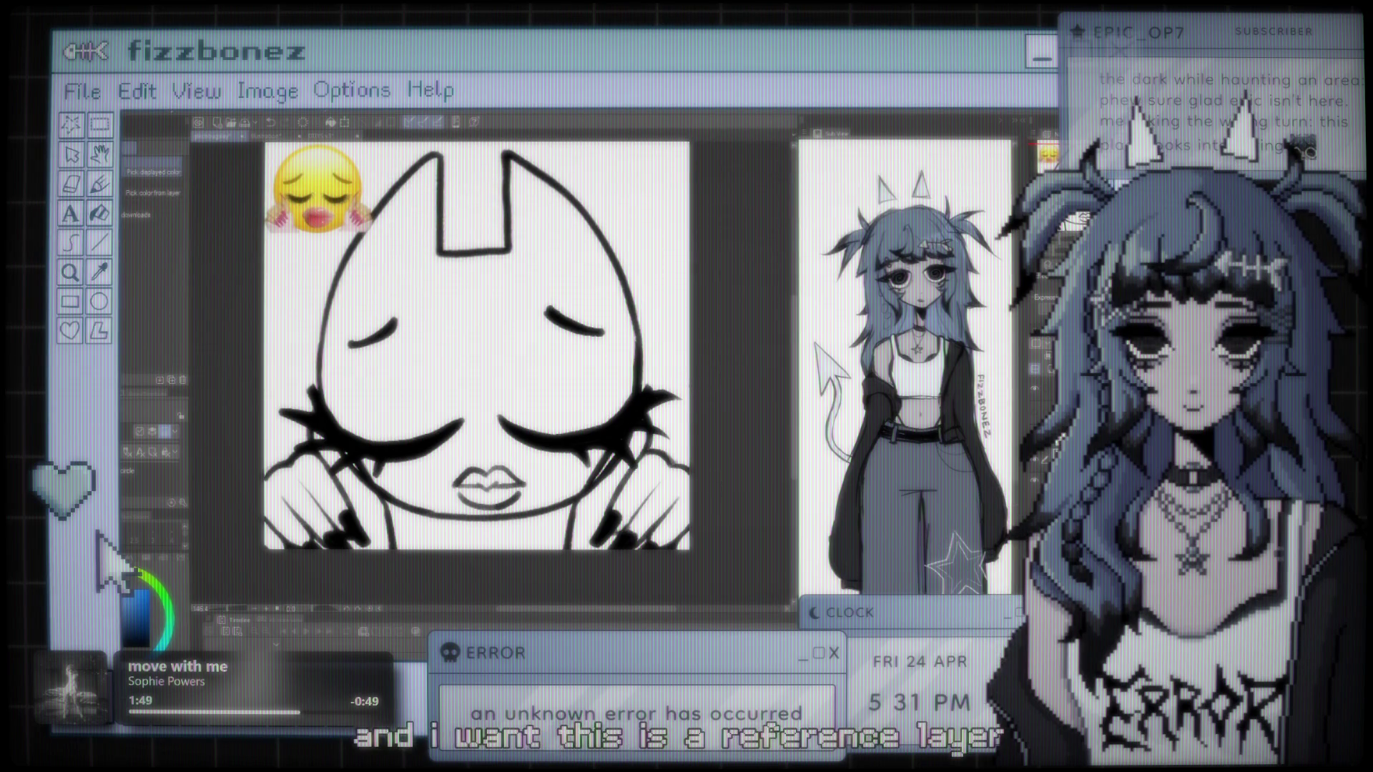
Step: Fill the left and right clawed hands with pale blue-grey using the Fill tool
{"action": "key", "text": "g"}
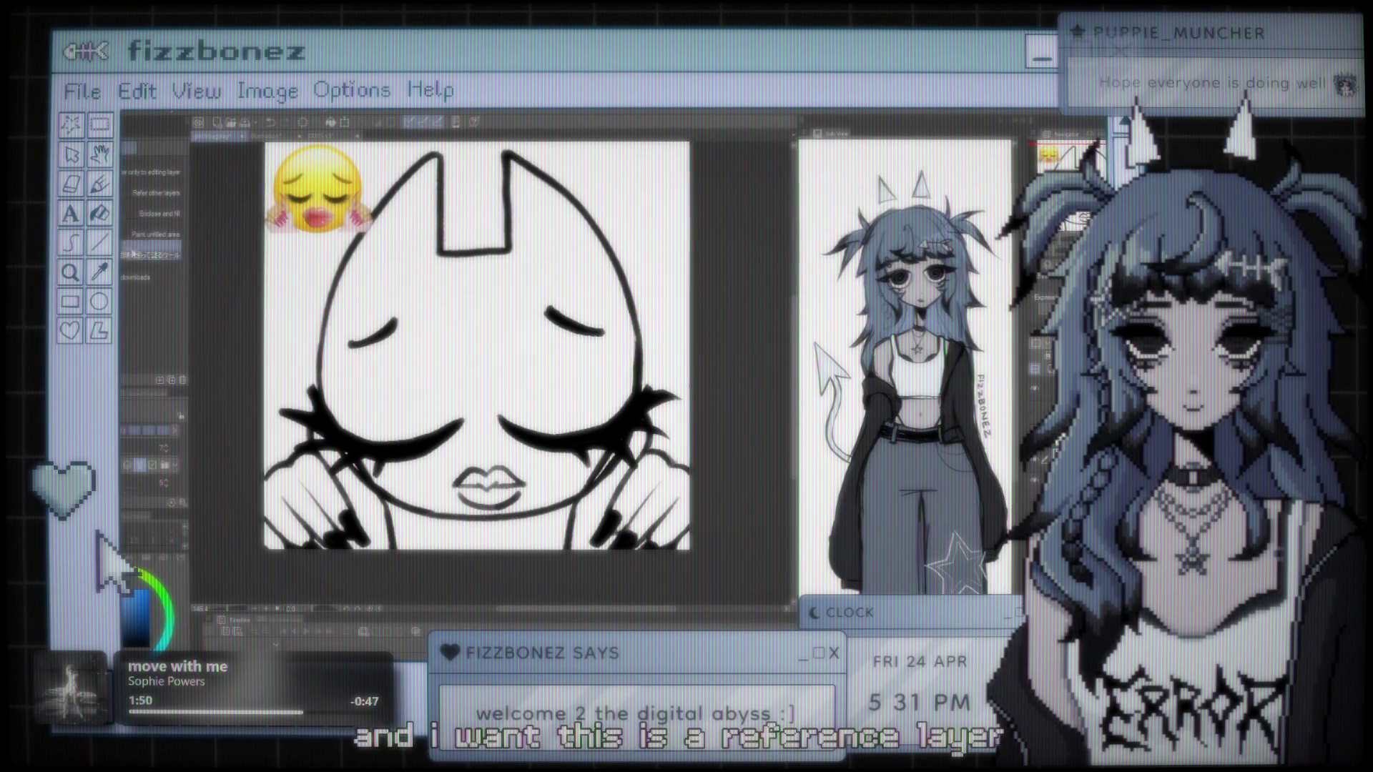
{"action": "left_click", "coordinate": [308, 494]}
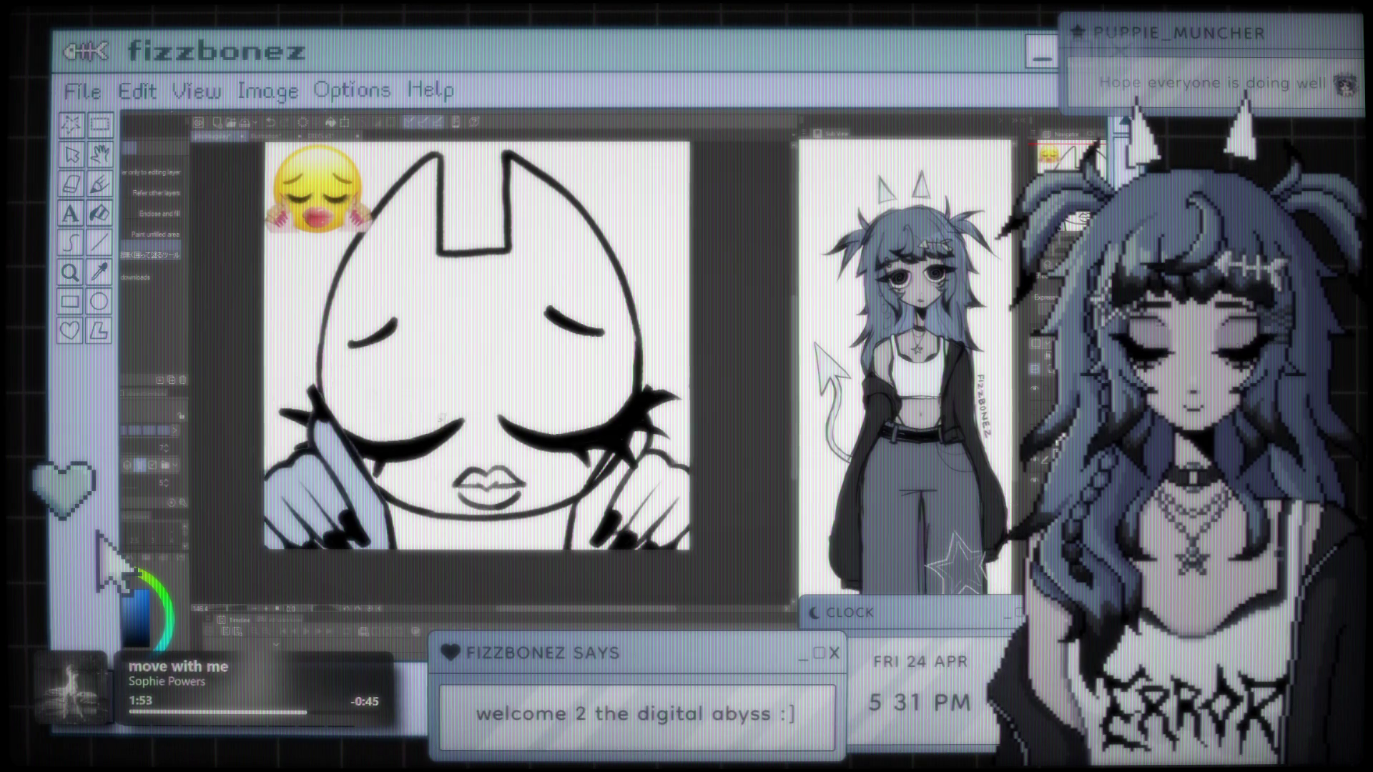
{"action": "left_click", "coordinate": [650, 472]}
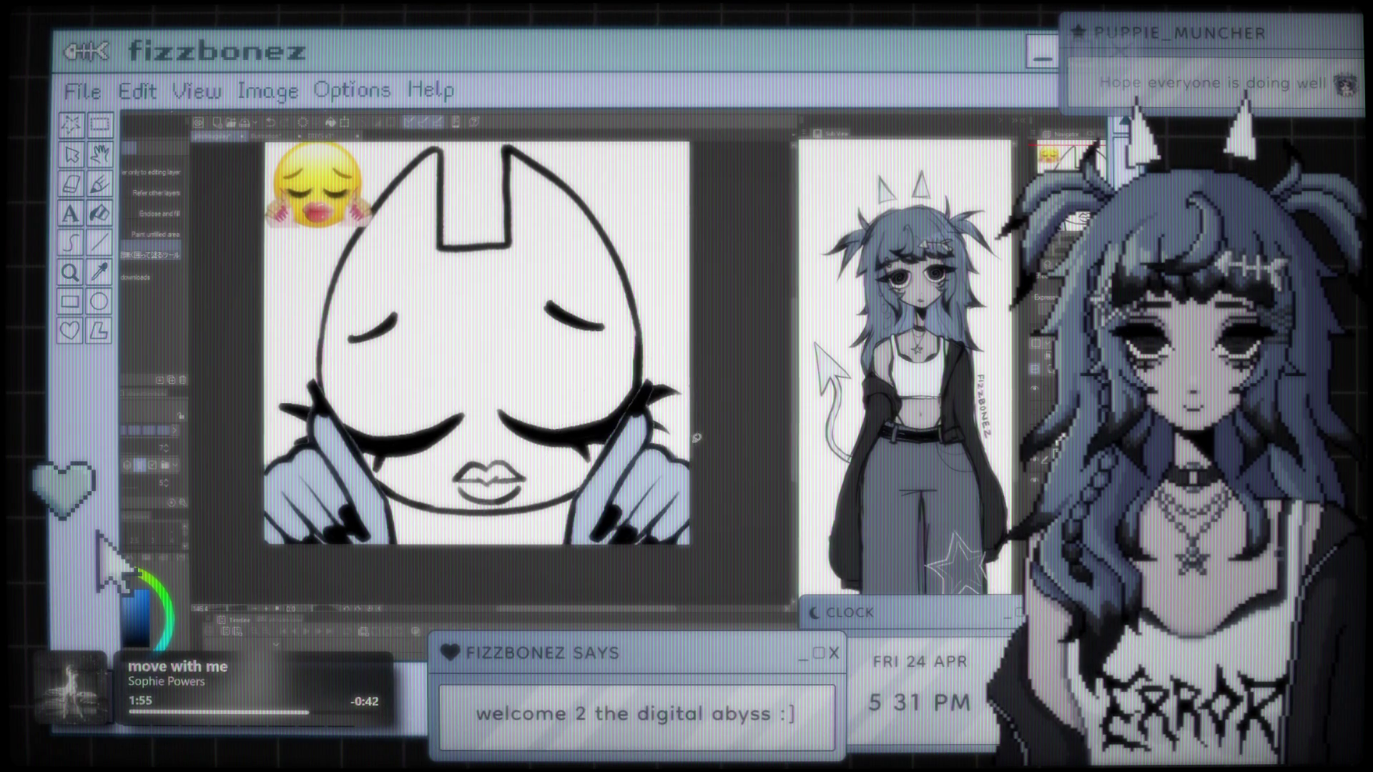
Step: Undo and redo the hand fills to compare them, ending with the blue-grey fills kept
{"action": "key", "text": "ctrl+z"}
{"action": "key", "text": "ctrl+z"}
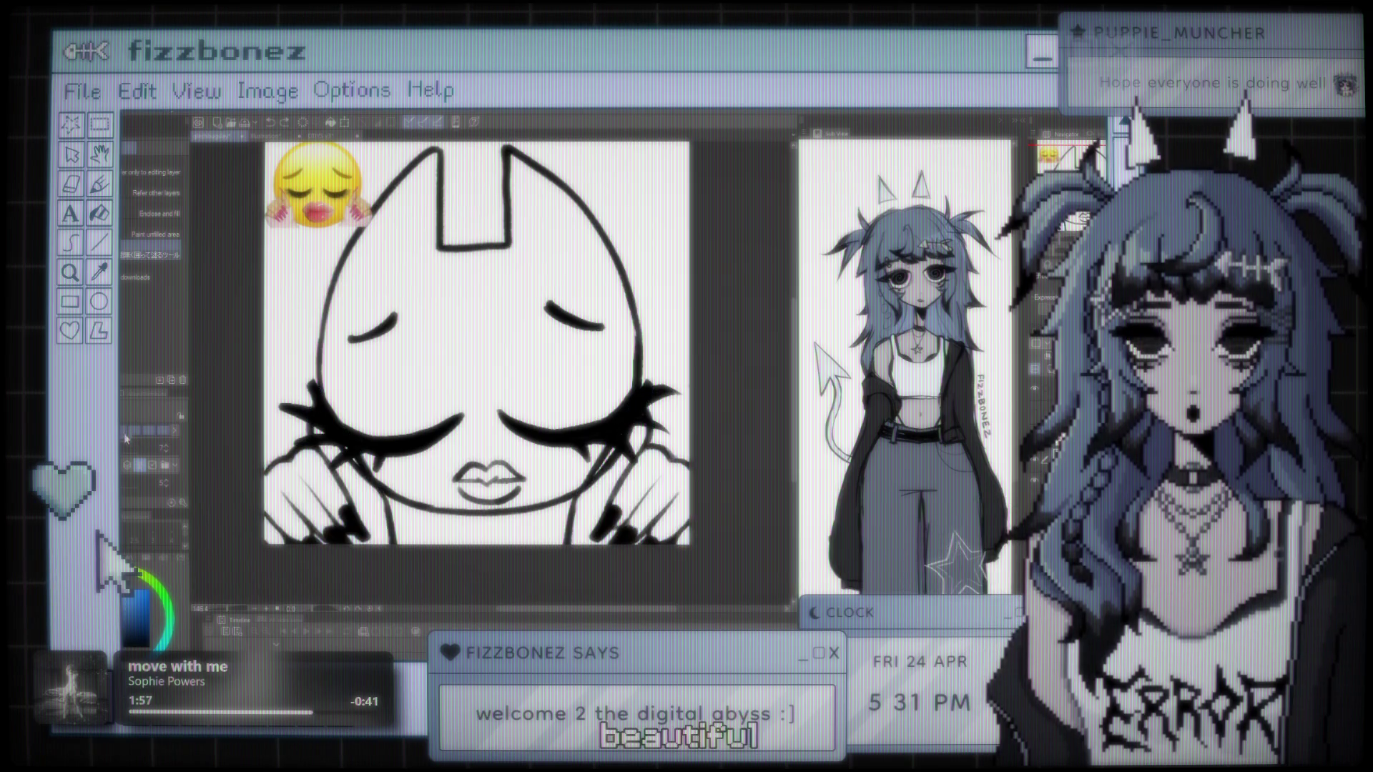
{"action": "key", "text": "ctrl+y"}
{"action": "key", "text": "ctrl+y"}
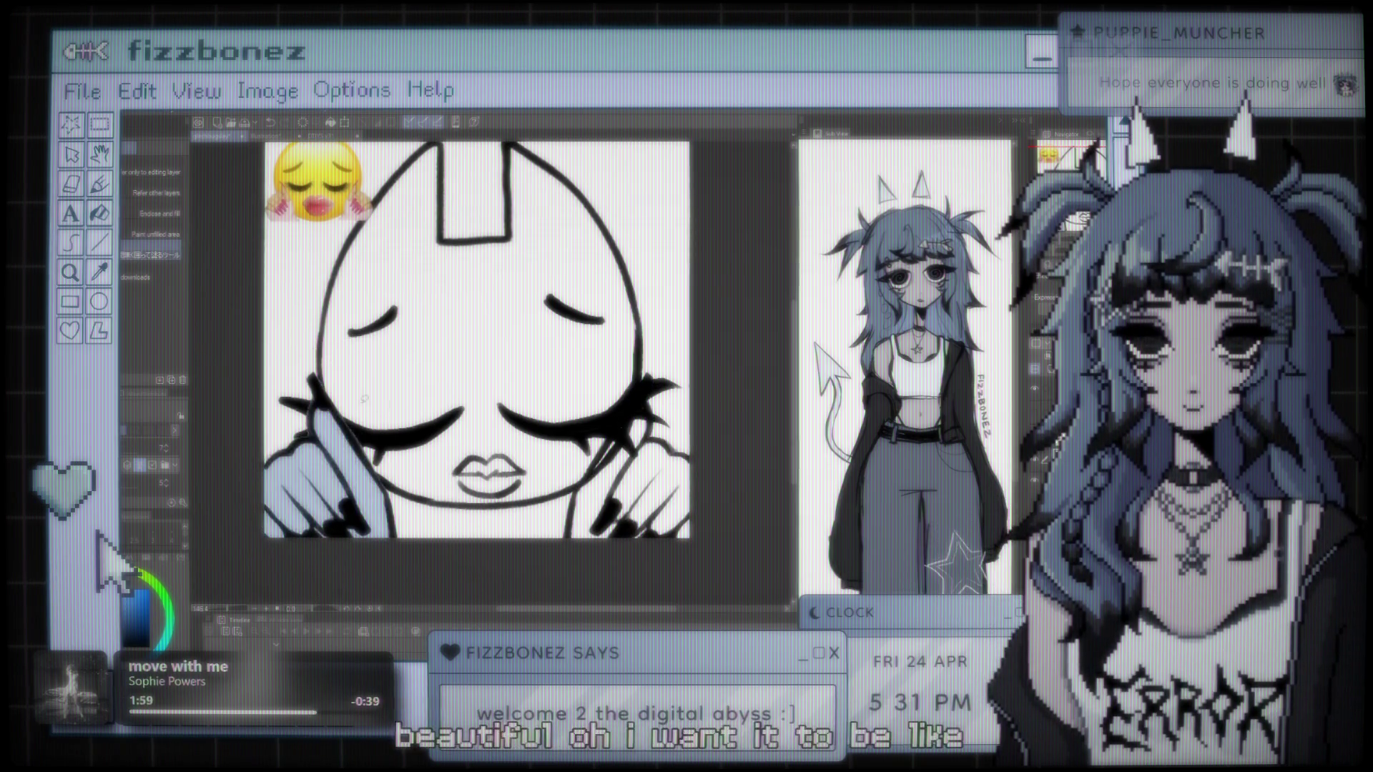
{"action": "key", "text": "ctrl+z"}
{"action": "key", "text": "ctrl+z"}
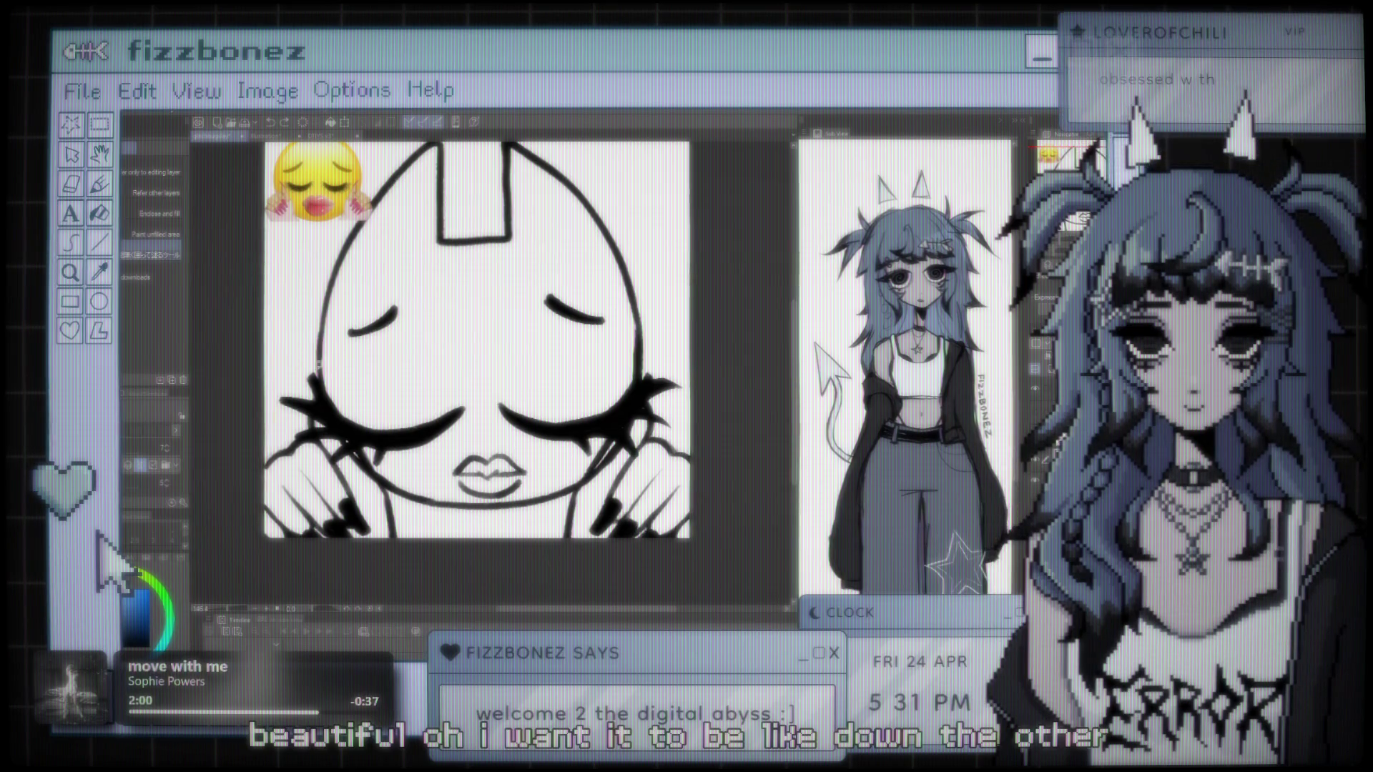
{"action": "key", "text": "ctrl+y"}
{"action": "key", "text": "ctrl+y"}
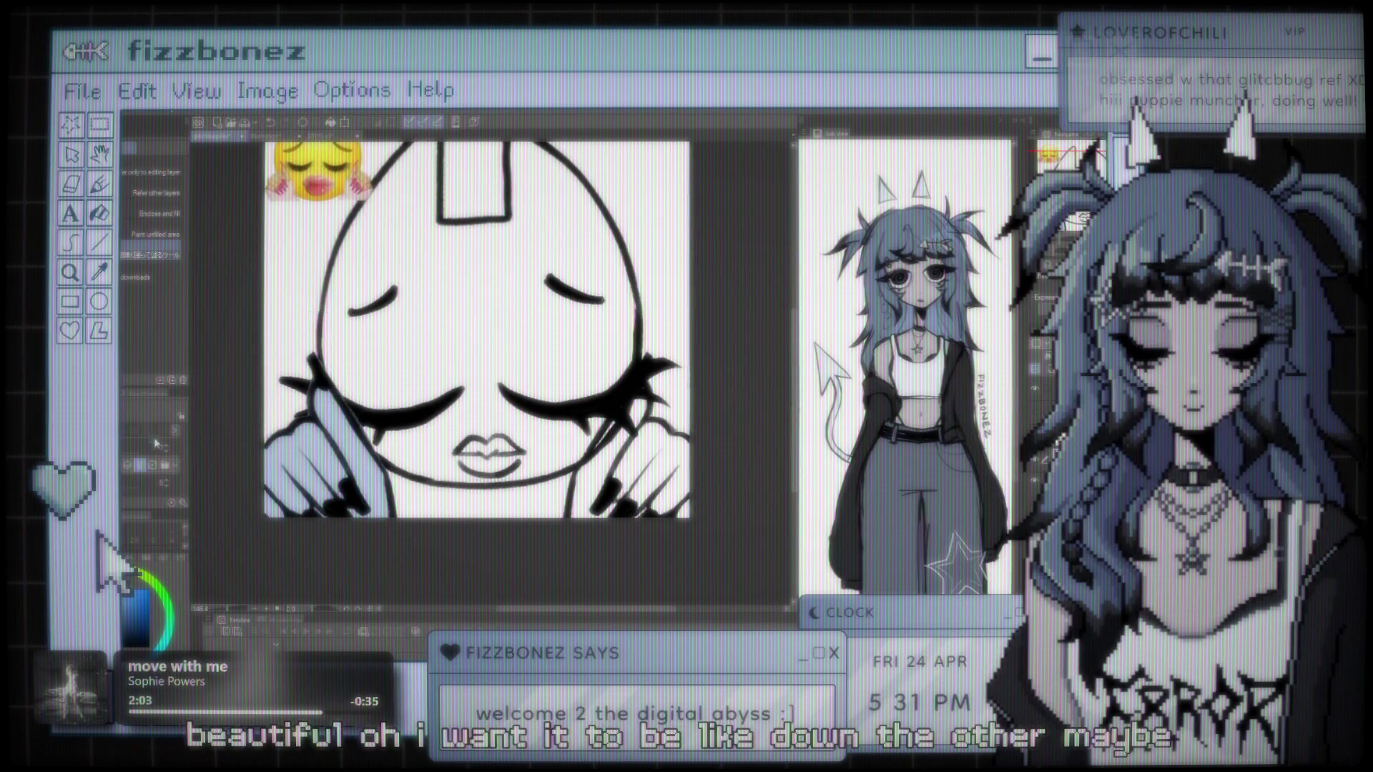
{"action": "key", "text": "ctrl+z"}
{"action": "key", "text": "ctrl+z"}
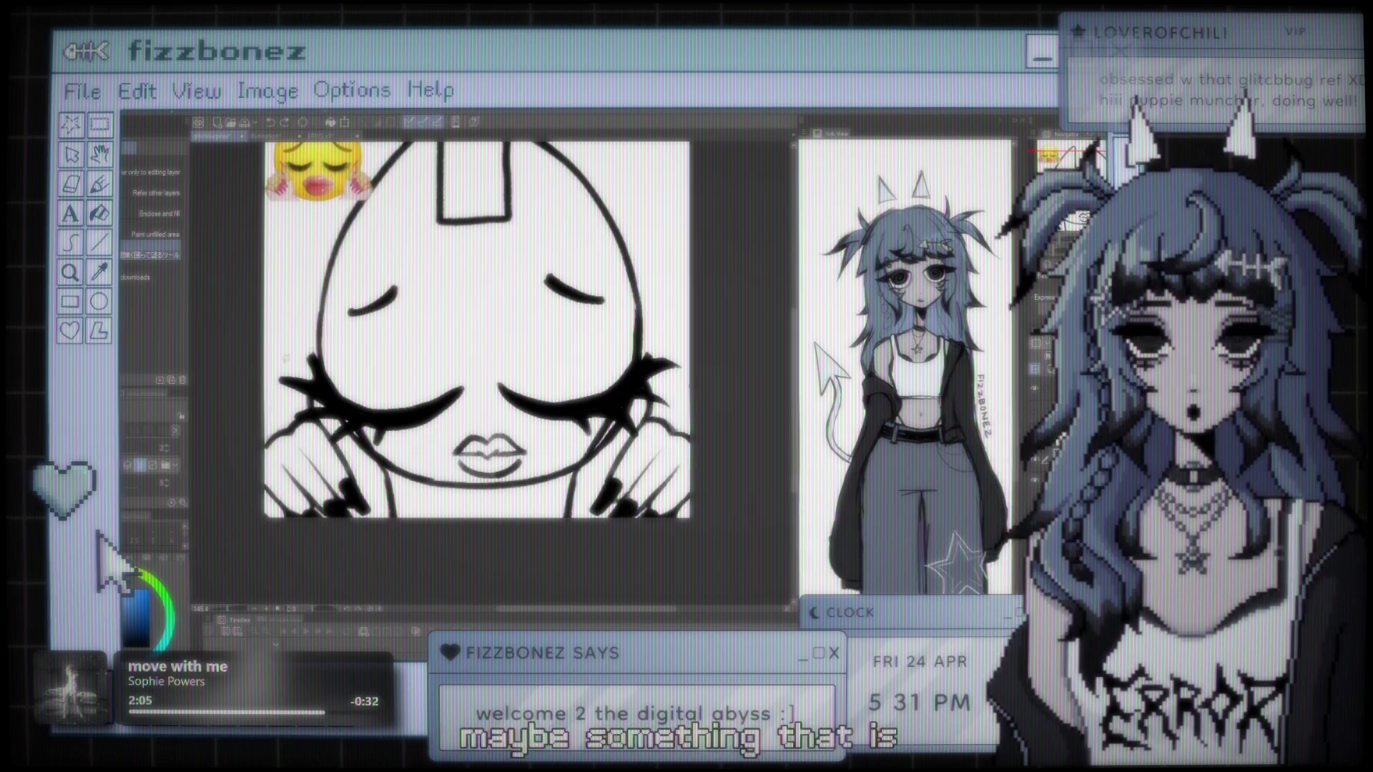
{"action": "key", "text": "ctrl+y"}
{"action": "key", "text": "ctrl+y"}
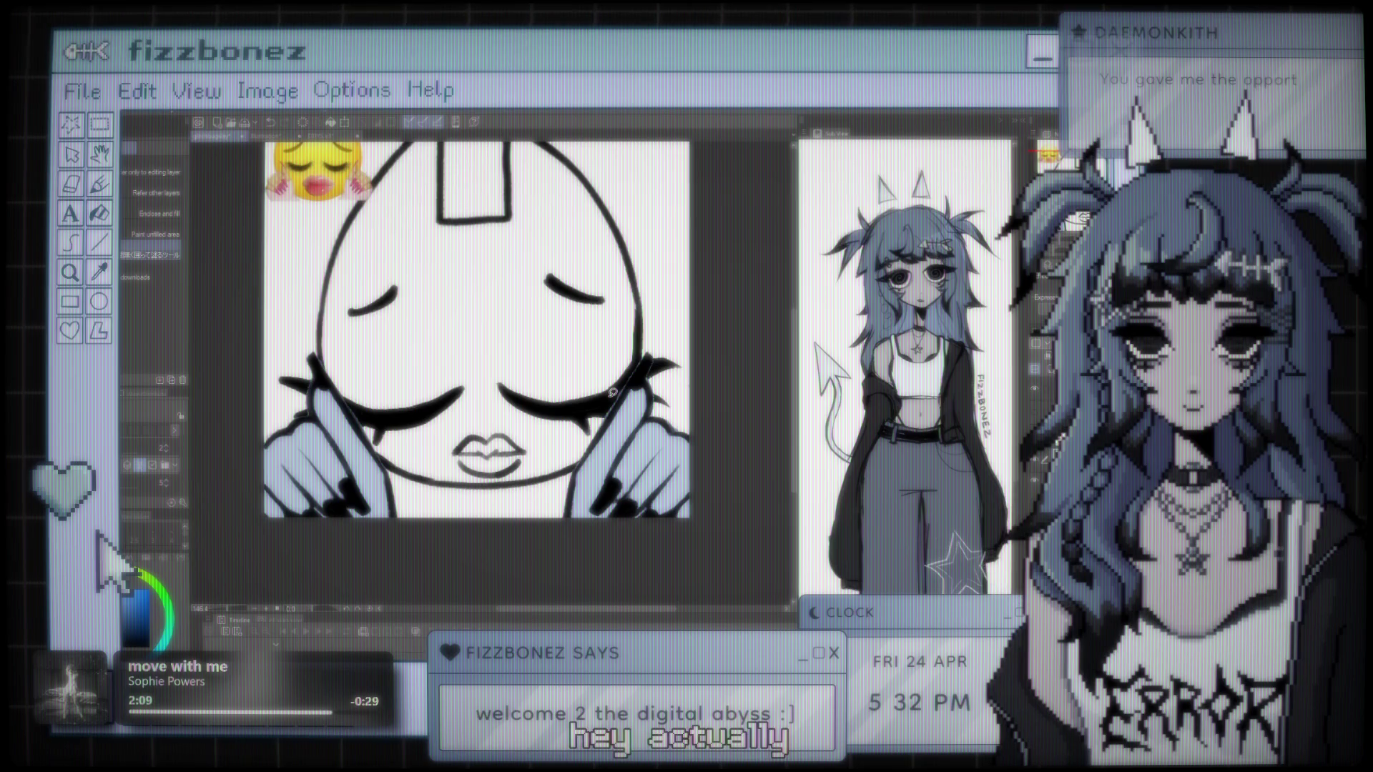
{"action": "scroll", "coordinate": [541, 330], "scroll_direction": "down", "scroll_amount": 2}
{"action": "scroll", "coordinate": [541, 330], "scroll_direction": "up", "scroll_amount": 1}
{"action": "scroll", "coordinate": [541, 330], "scroll_direction": "up", "scroll_amount": 1}
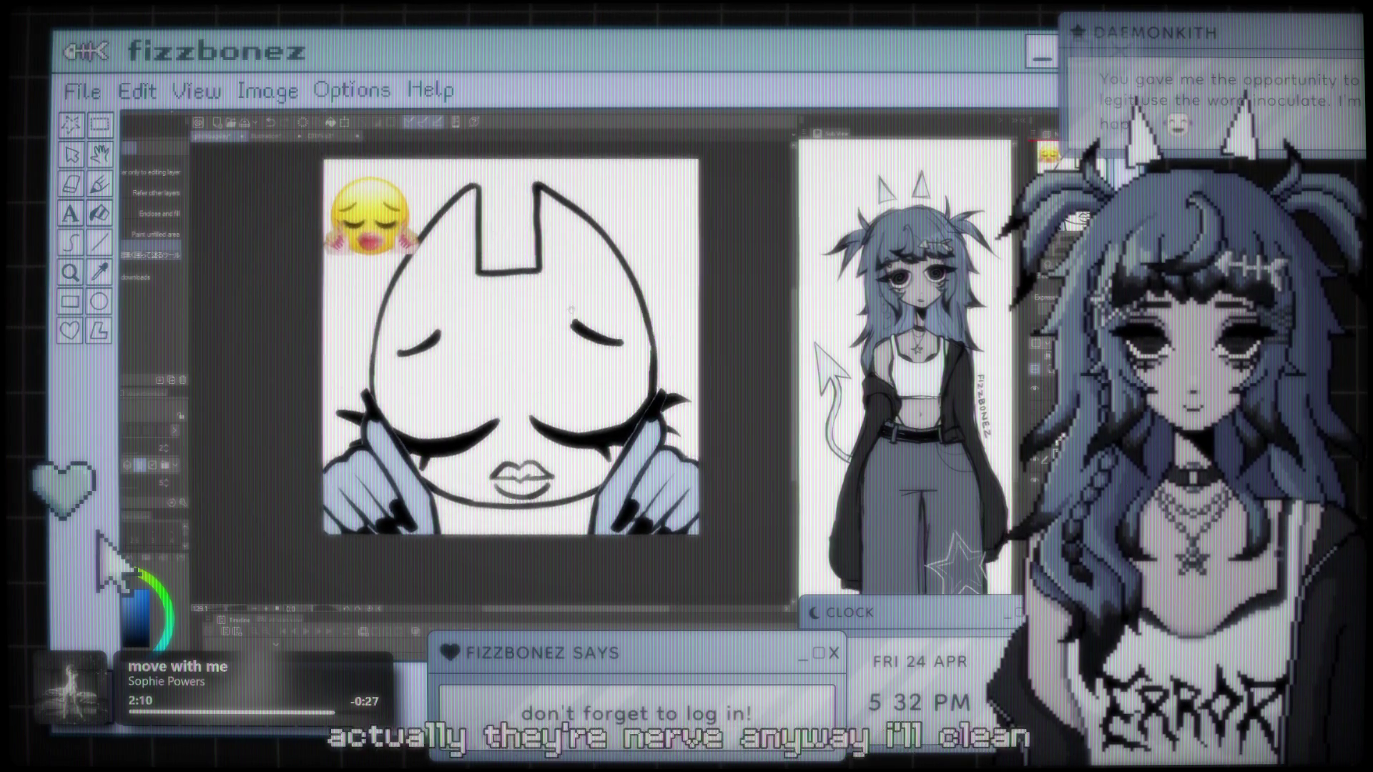
{"action": "scroll", "coordinate": [541, 329], "scroll_direction": "up", "scroll_amount": 1}
{"action": "scroll", "coordinate": [541, 330], "scroll_direction": "up", "scroll_amount": 1}
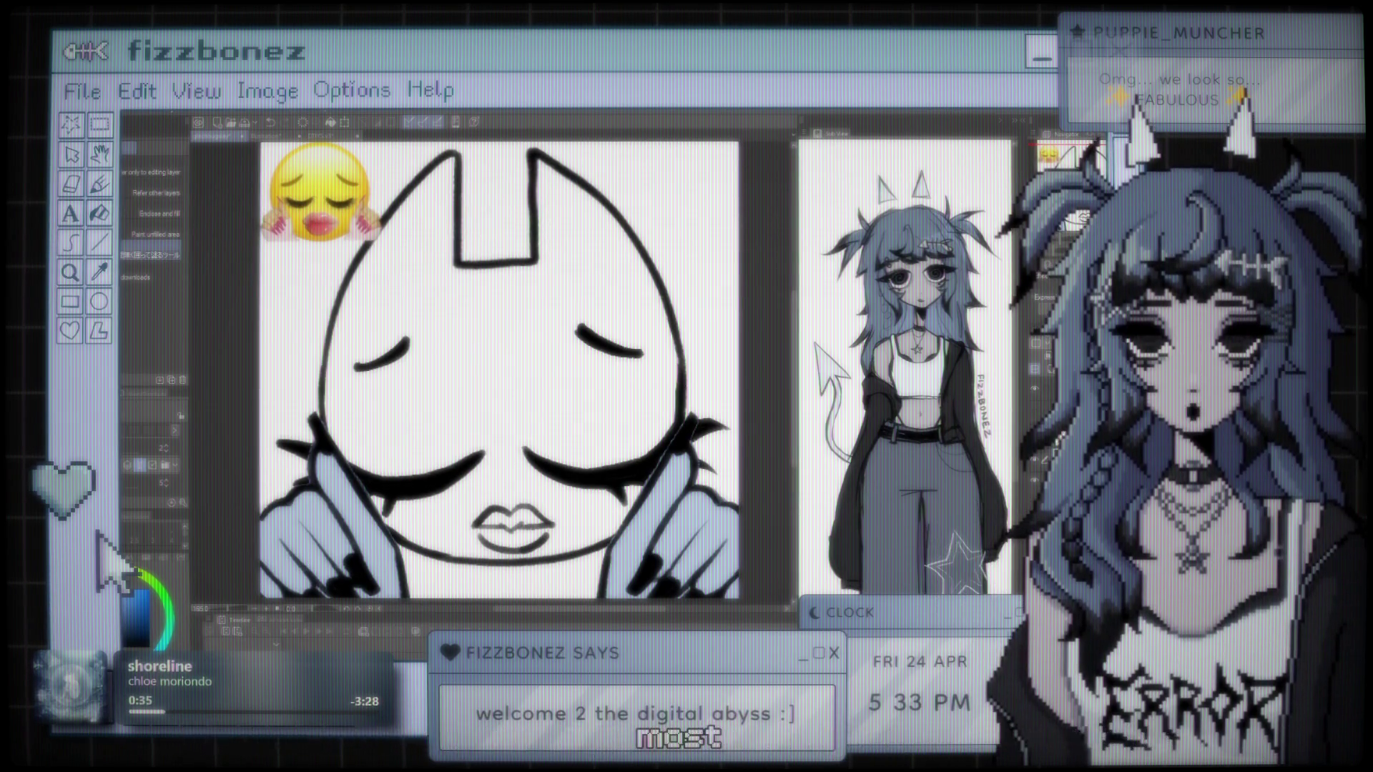
{"action": "left_click_drag", "start_coordinate": [544, 410], "coordinate": [529, 418]}
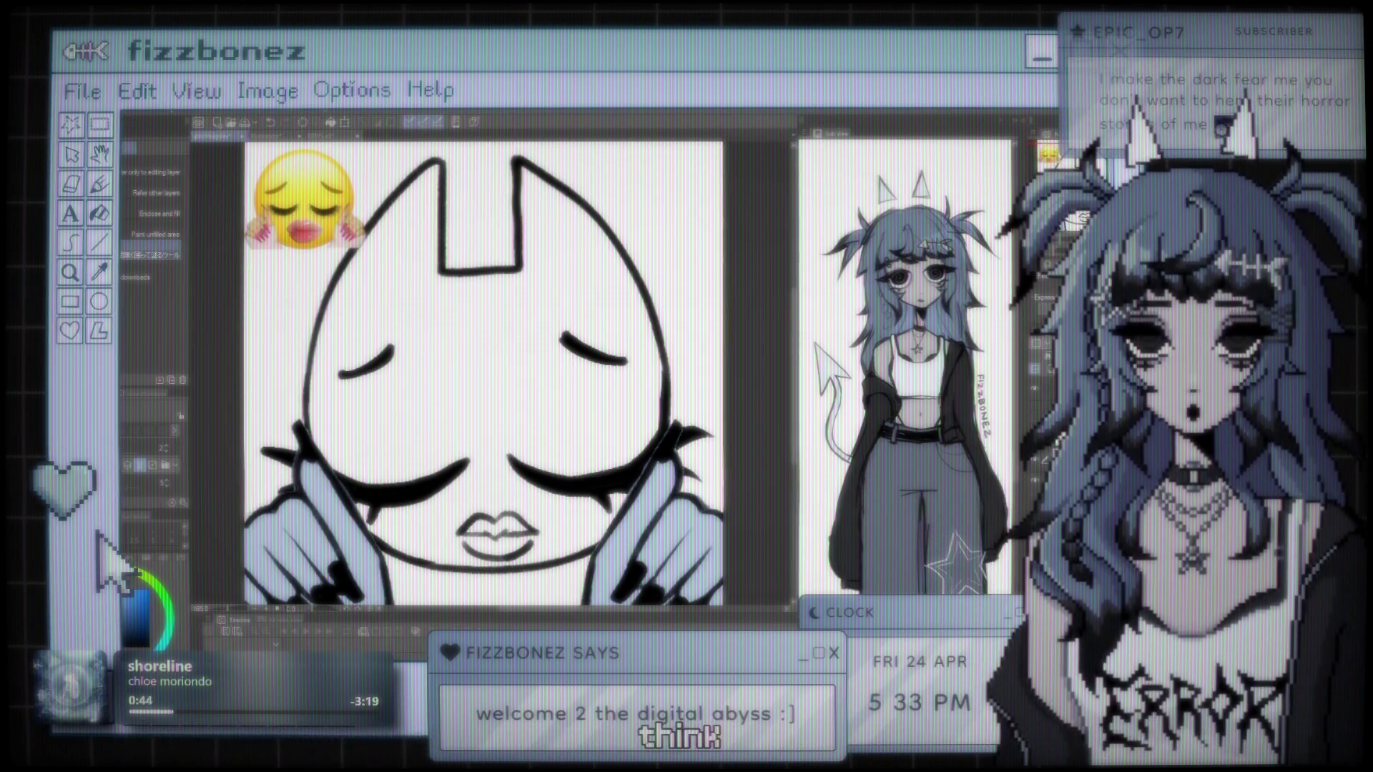
{"action": "key", "text": "e"}
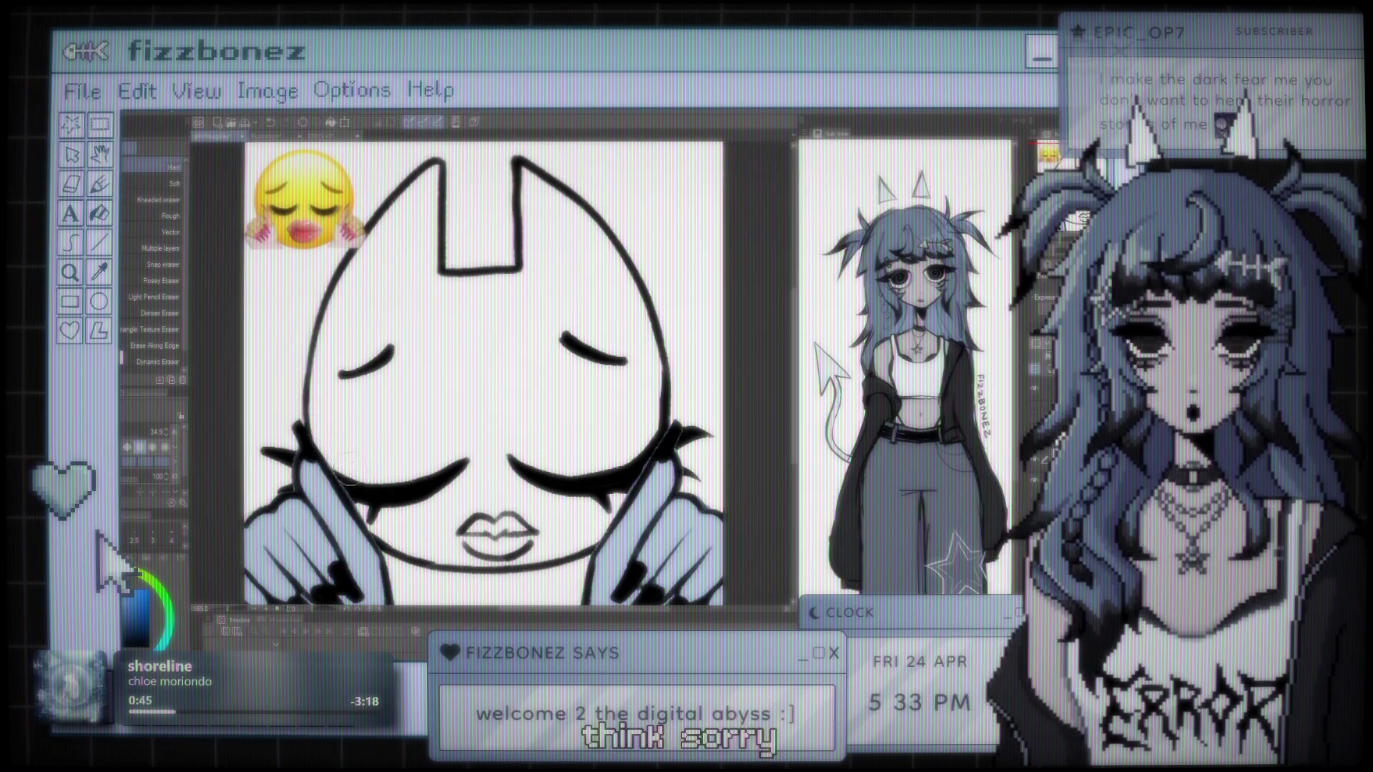
{"action": "key", "text": "bracketleft"}
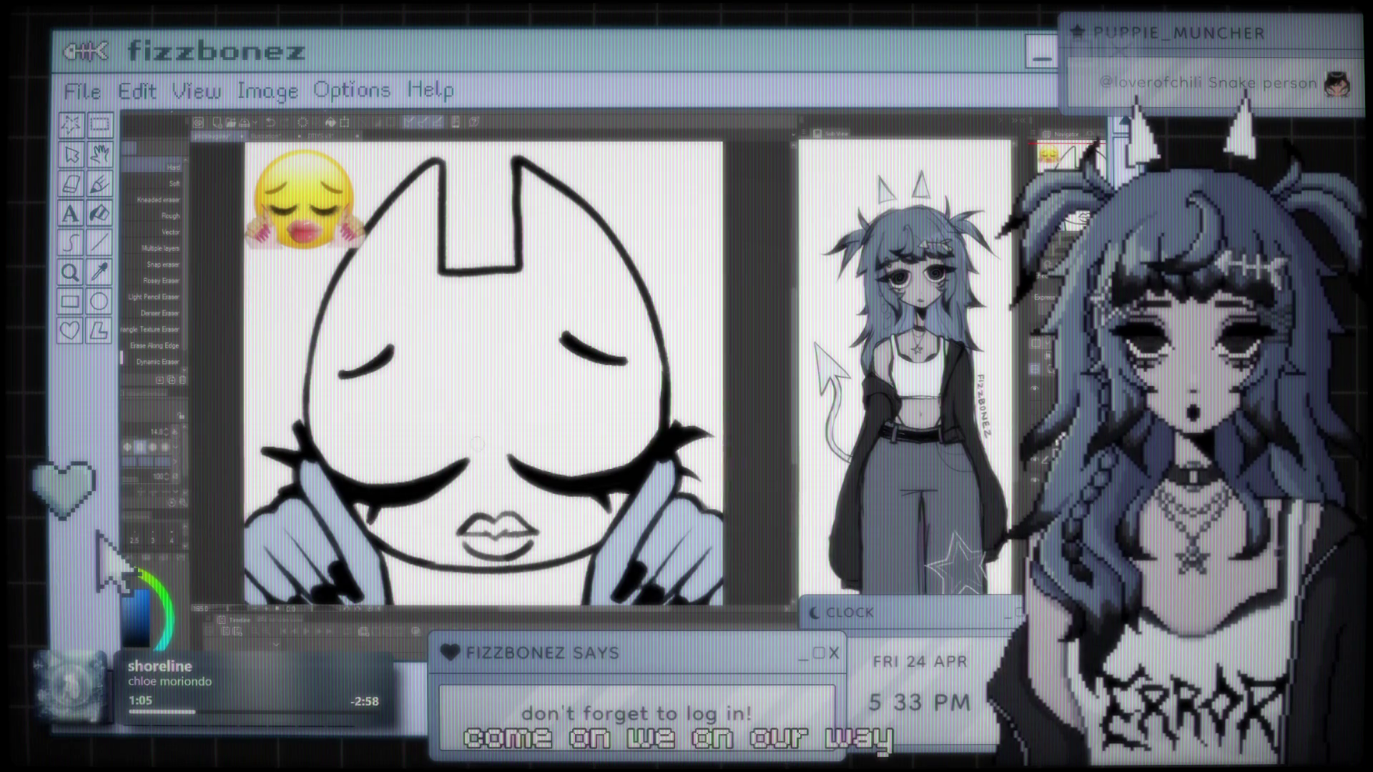
{"action": "scroll", "coordinate": [476, 443], "scroll_direction": "down", "scroll_amount": 1}
{"action": "scroll", "coordinate": [478, 441], "scroll_direction": "down", "scroll_amount": 2}
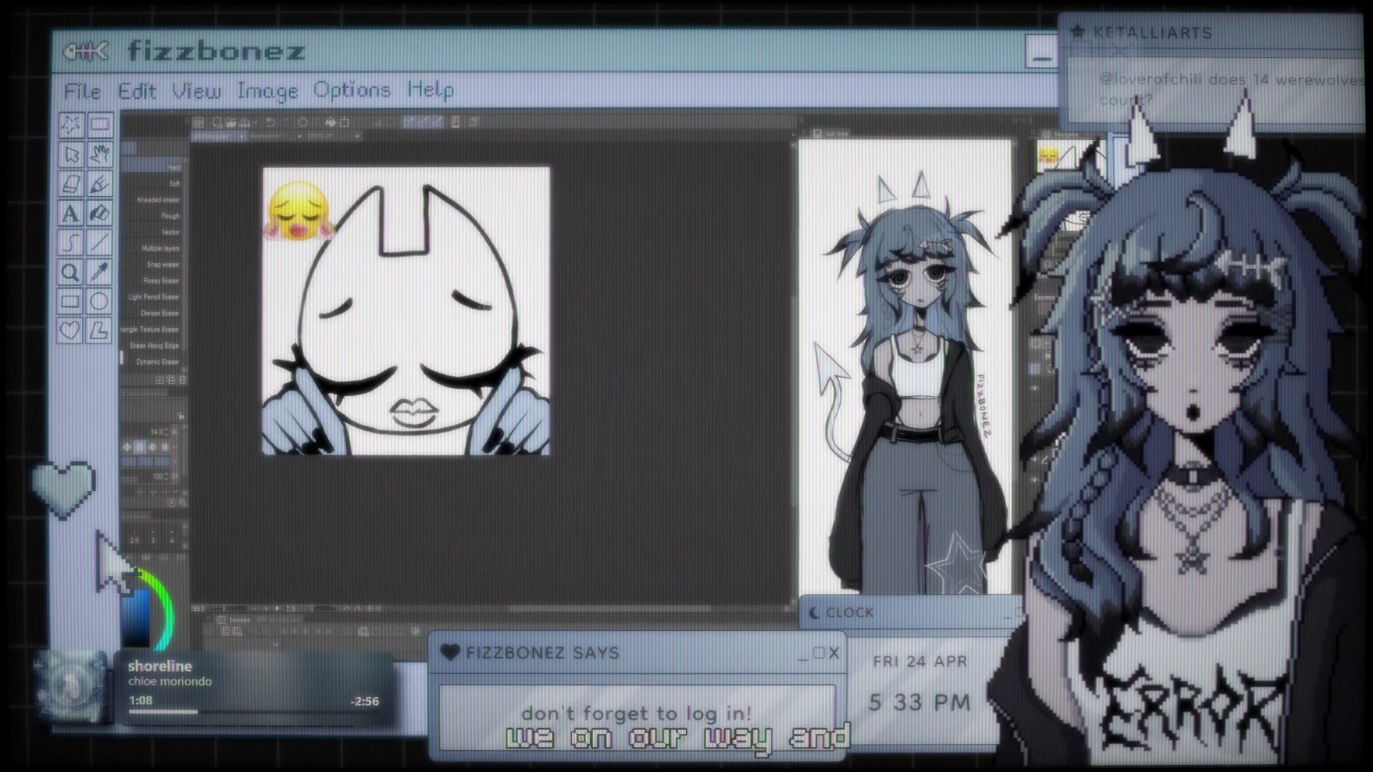
{"action": "scroll", "coordinate": [443, 326], "scroll_direction": "up", "scroll_amount": 2}
{"action": "scroll", "coordinate": [490, 370], "scroll_direction": "up", "scroll_amount": 1}
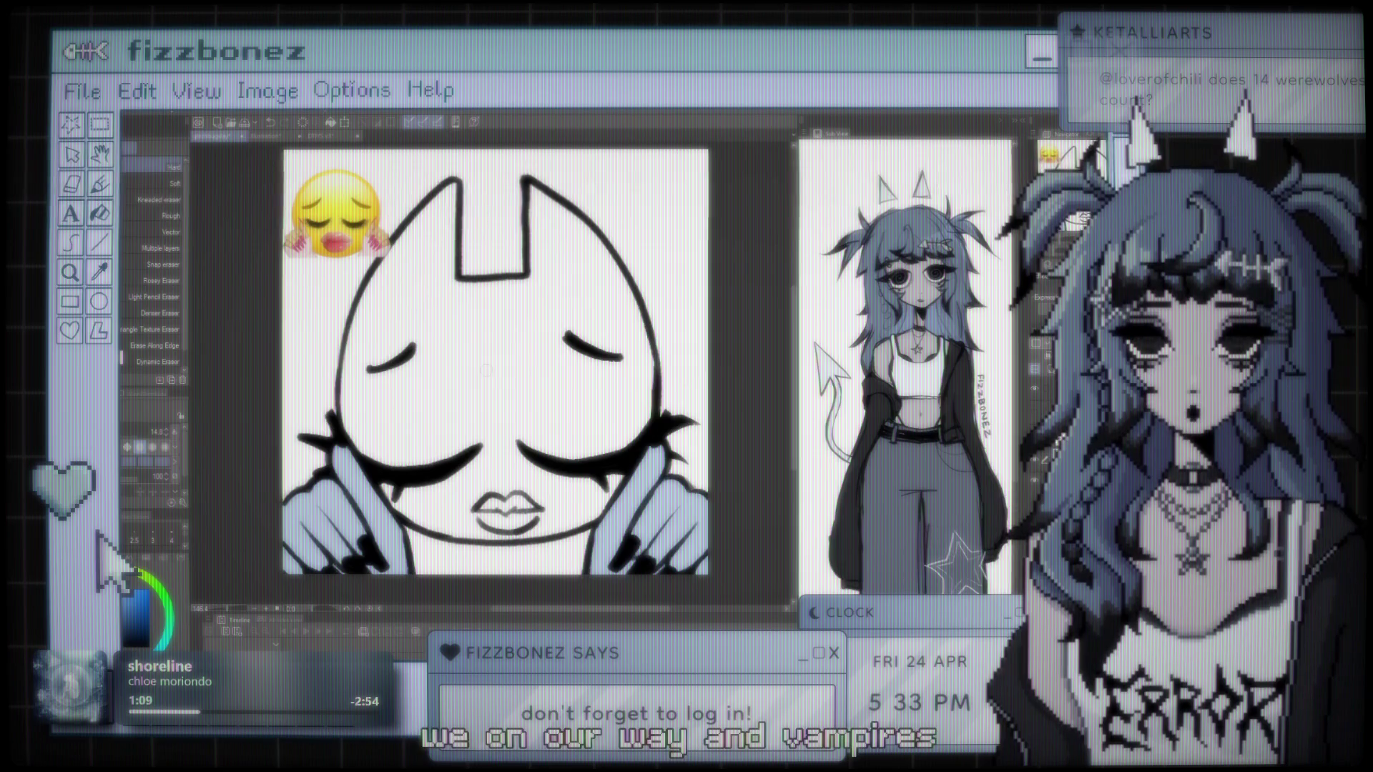
{"action": "scroll", "coordinate": [490, 371], "scroll_direction": "up", "scroll_amount": 1}
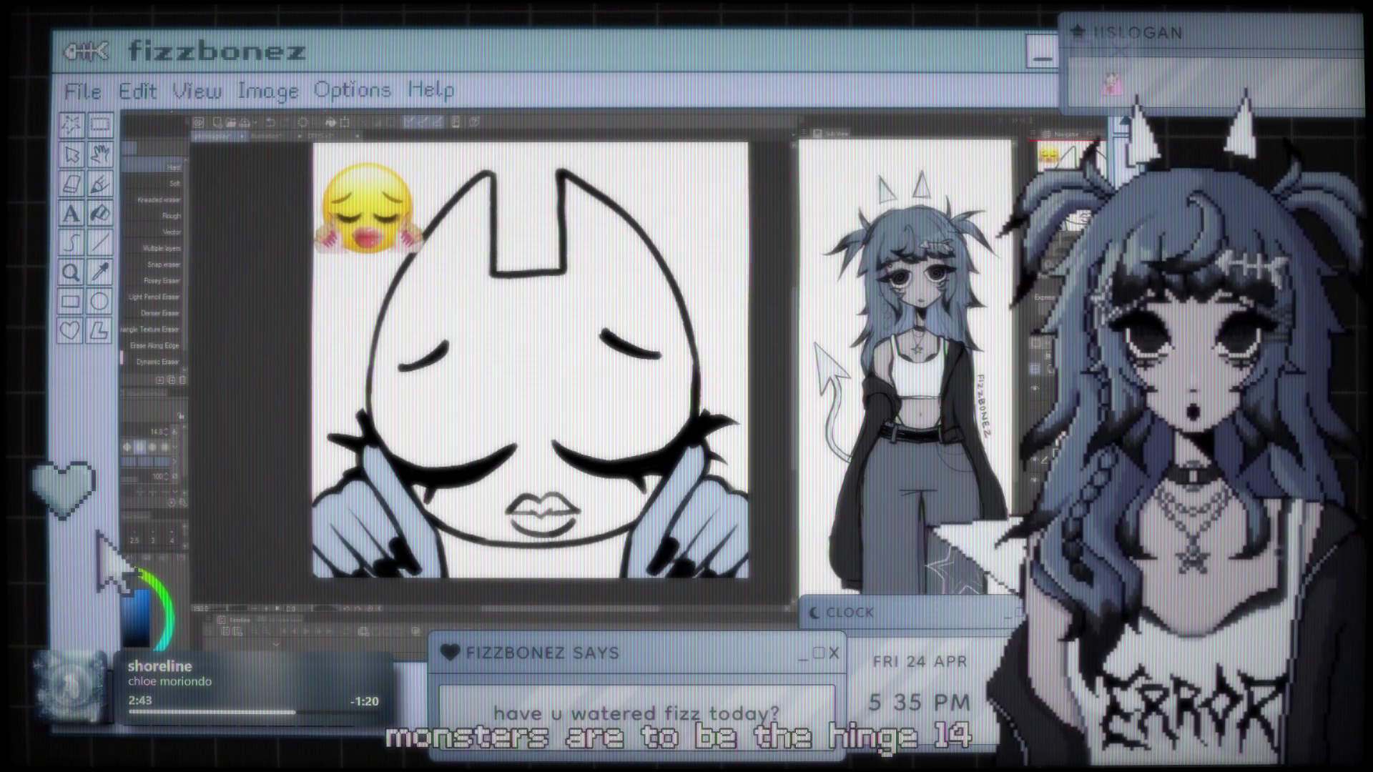
{"action": "scroll", "coordinate": [554, 338], "scroll_direction": "down", "scroll_amount": 2}
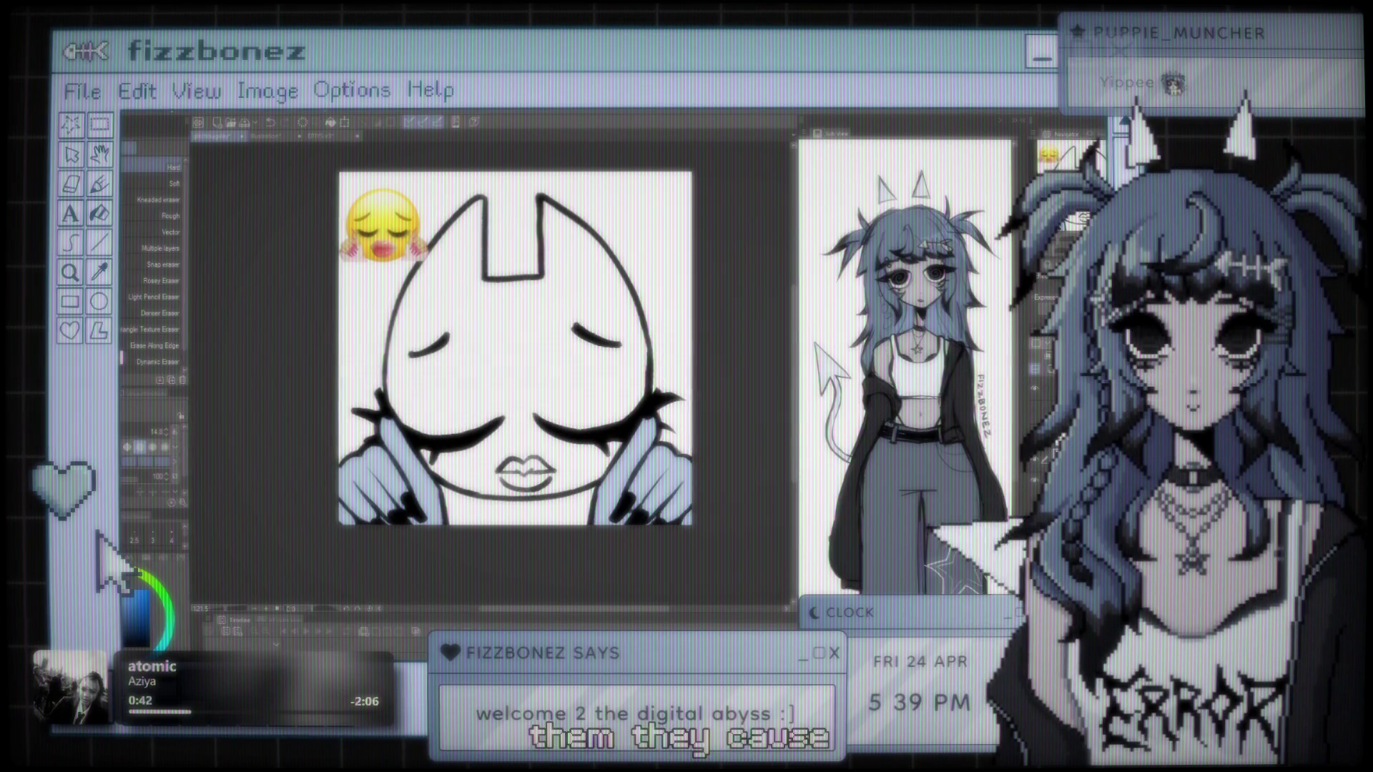
{"action": "scroll", "coordinate": [567, 362], "scroll_direction": "up", "scroll_amount": 1}
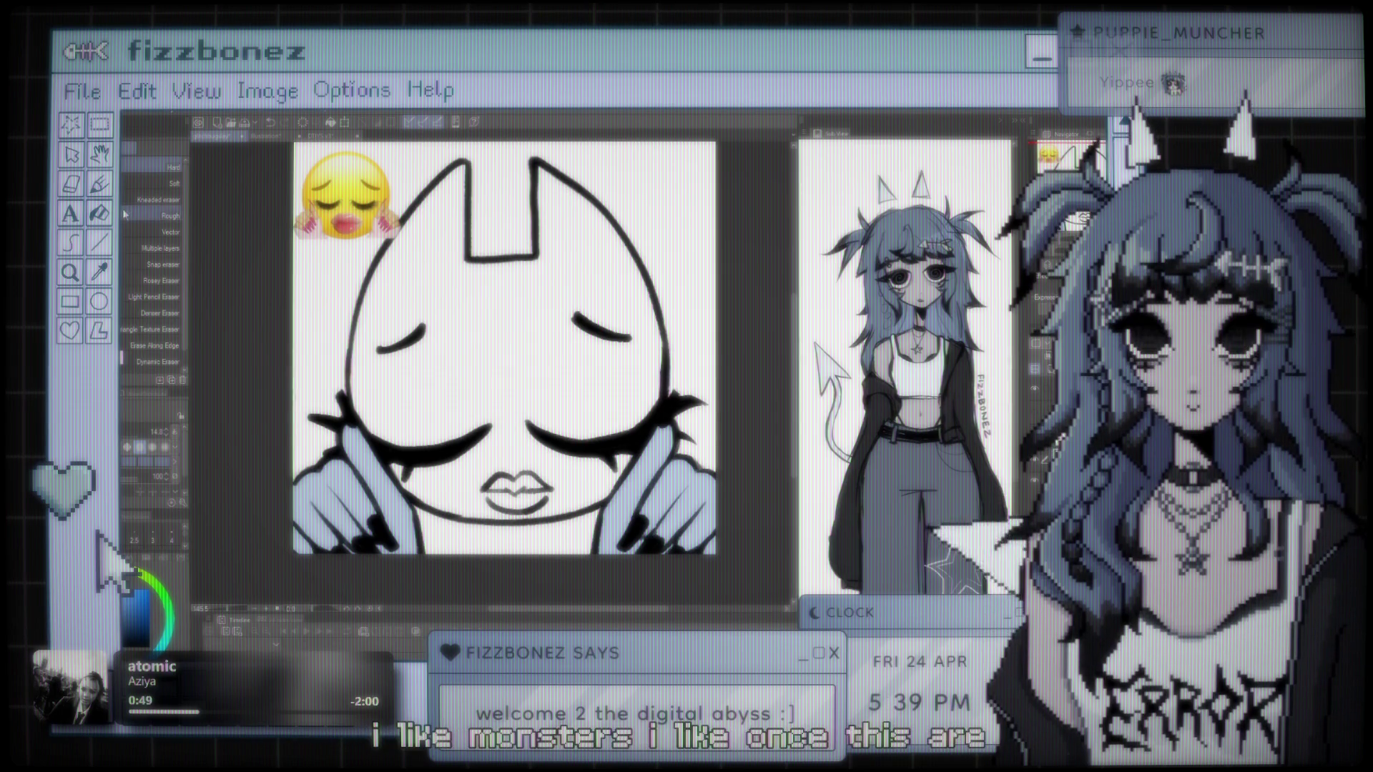
{"action": "left_click_drag", "start_coordinate": [532, 364], "coordinate": [522, 379]}
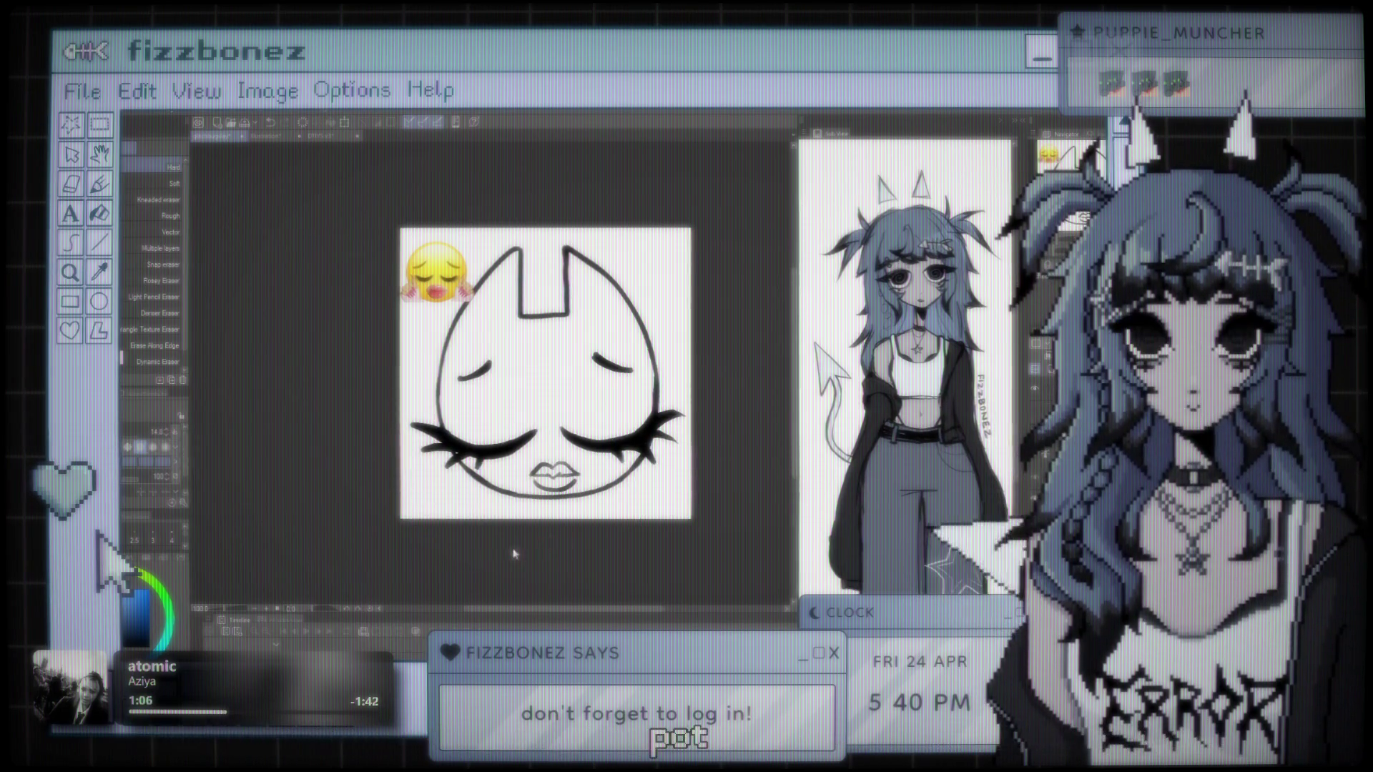
Step: Scale up the face line art so the lashes reach both canvas sides, nudging it up-left
{"action": "key", "text": "ctrl+t"}
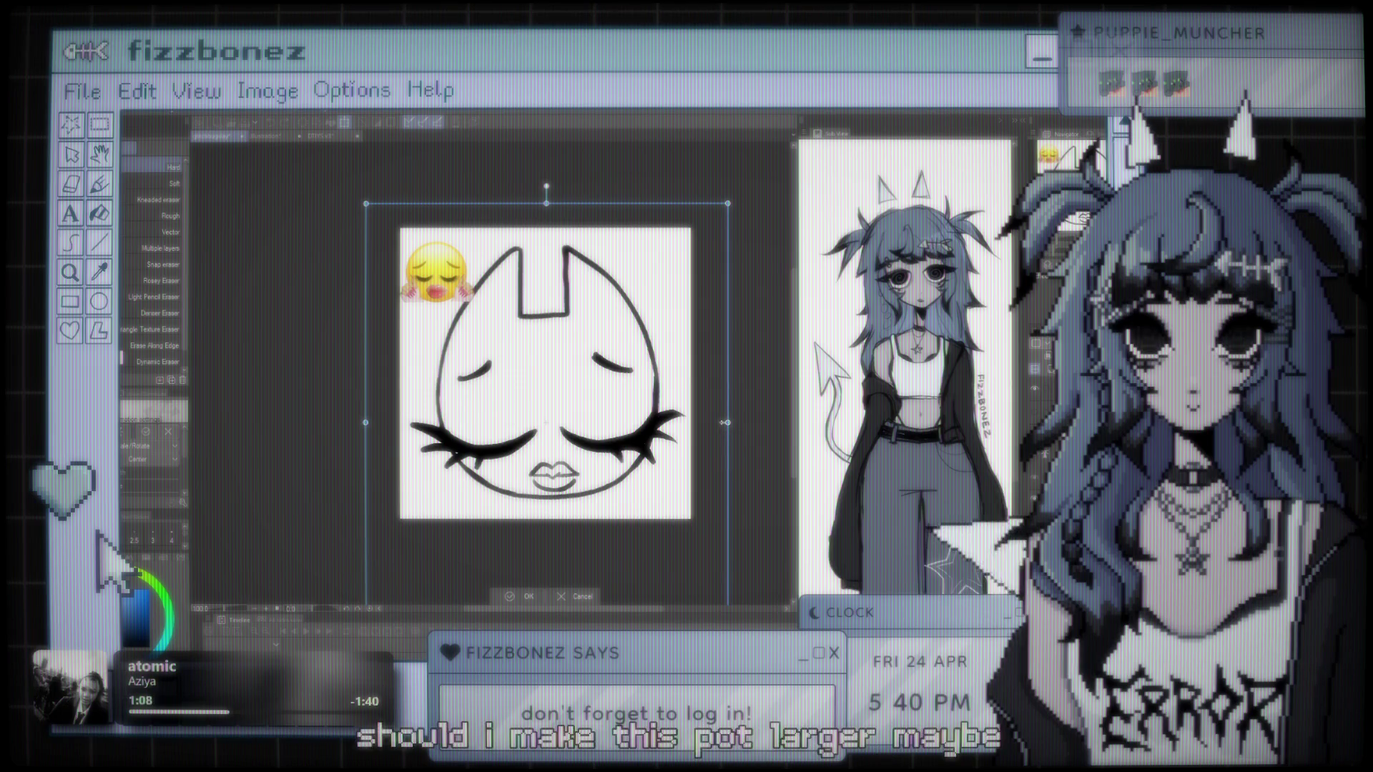
{"action": "mouse_move", "coordinate": [728, 421]}
{"action": "left_mouse_down"}
{"action": "mouse_move", "coordinate": [769, 423]}
{"action": "mouse_move", "coordinate": [683, 446]}
{"action": "left_mouse_up"}
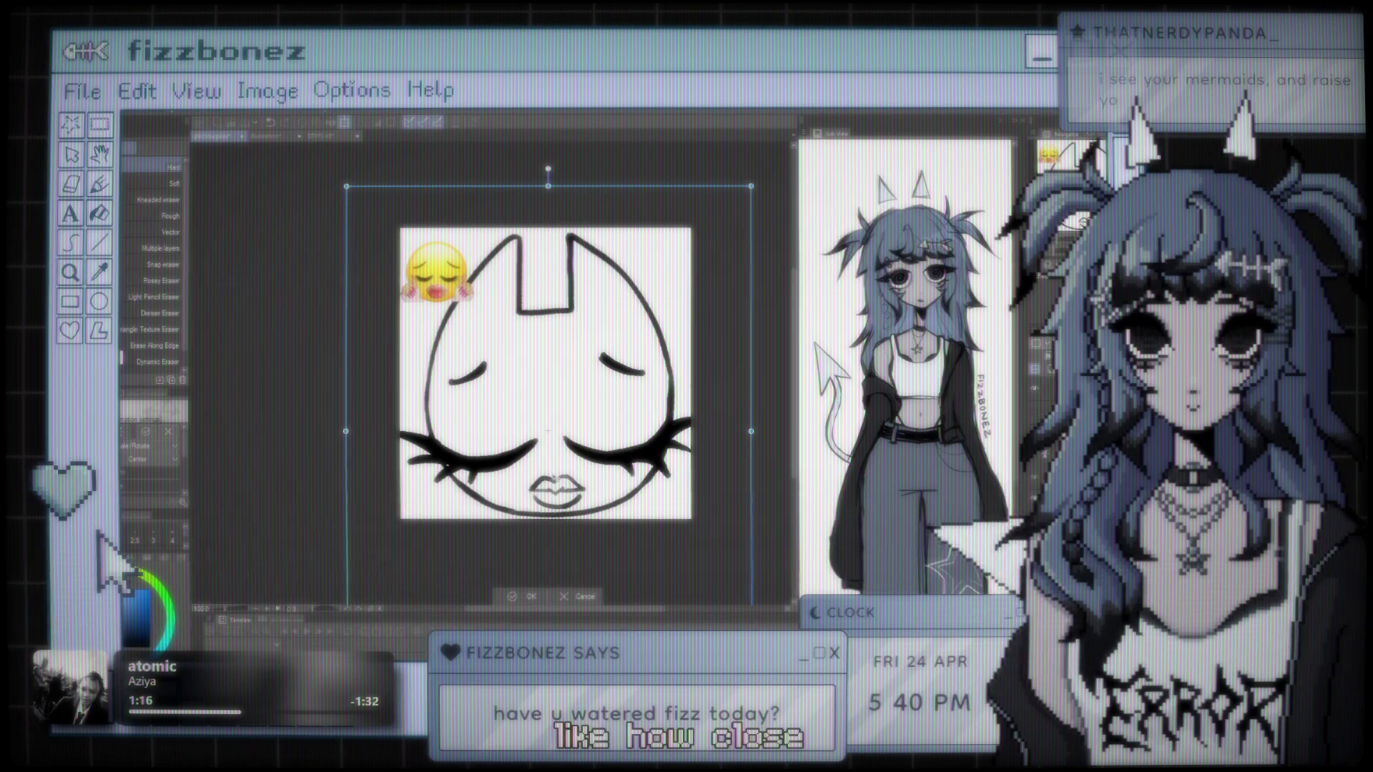
{"action": "key", "text": "Left"}
{"action": "key", "text": "Left"}
{"action": "key", "text": "Left"}
{"action": "key", "text": "Up"}
{"action": "key", "text": "Up"}
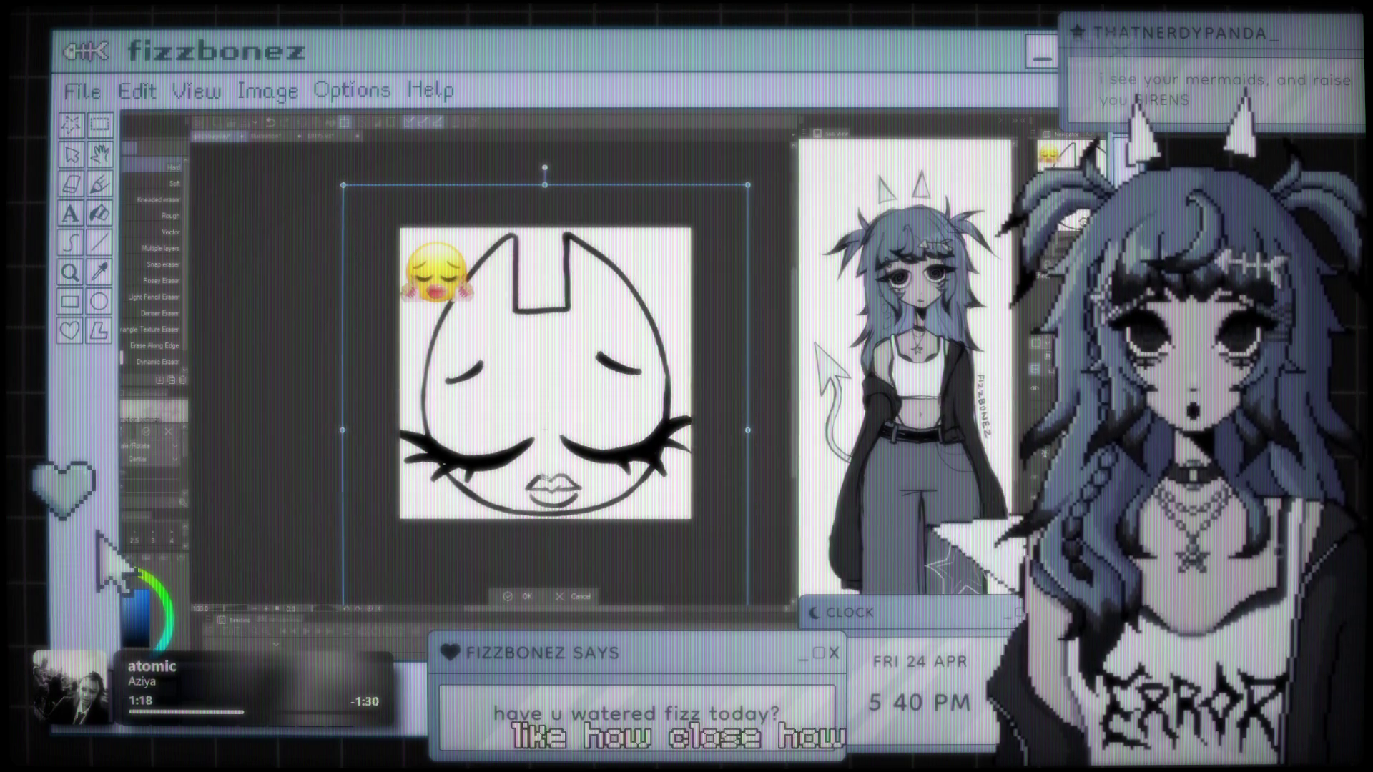
{"action": "key", "text": "Return"}
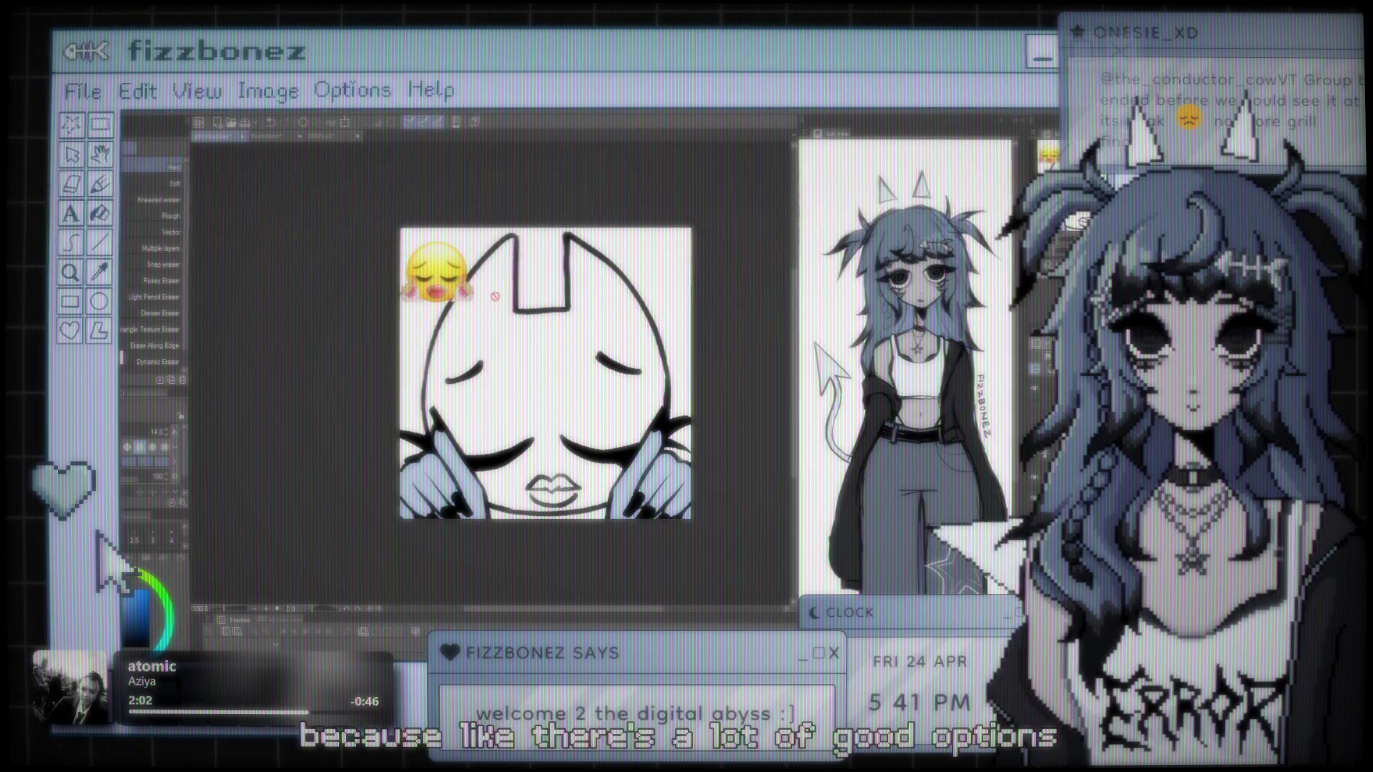
Step: Zoom in on the emote to view the pale-blue hands over the enlarged face
{"action": "key", "text": "ctrl+plus"}
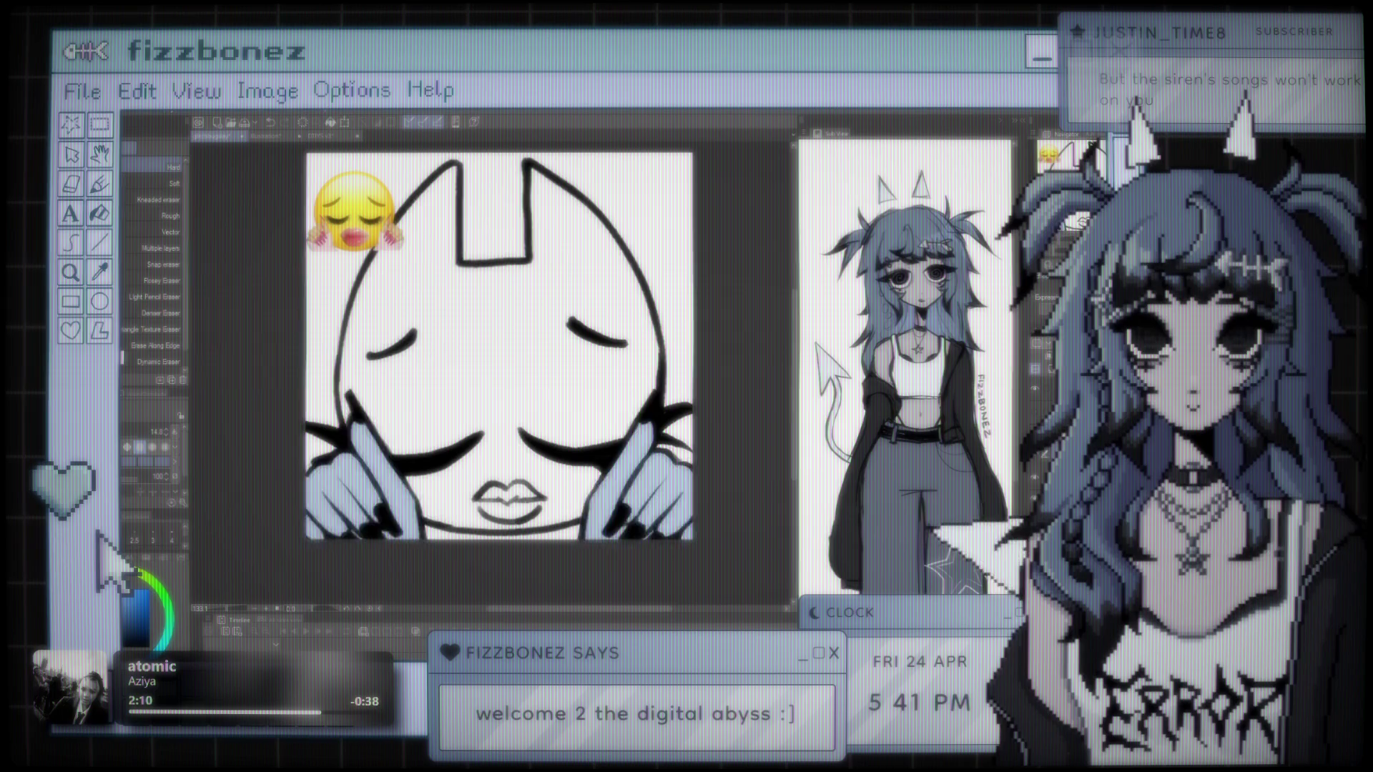
{"action": "key", "text": "ctrl+z"}
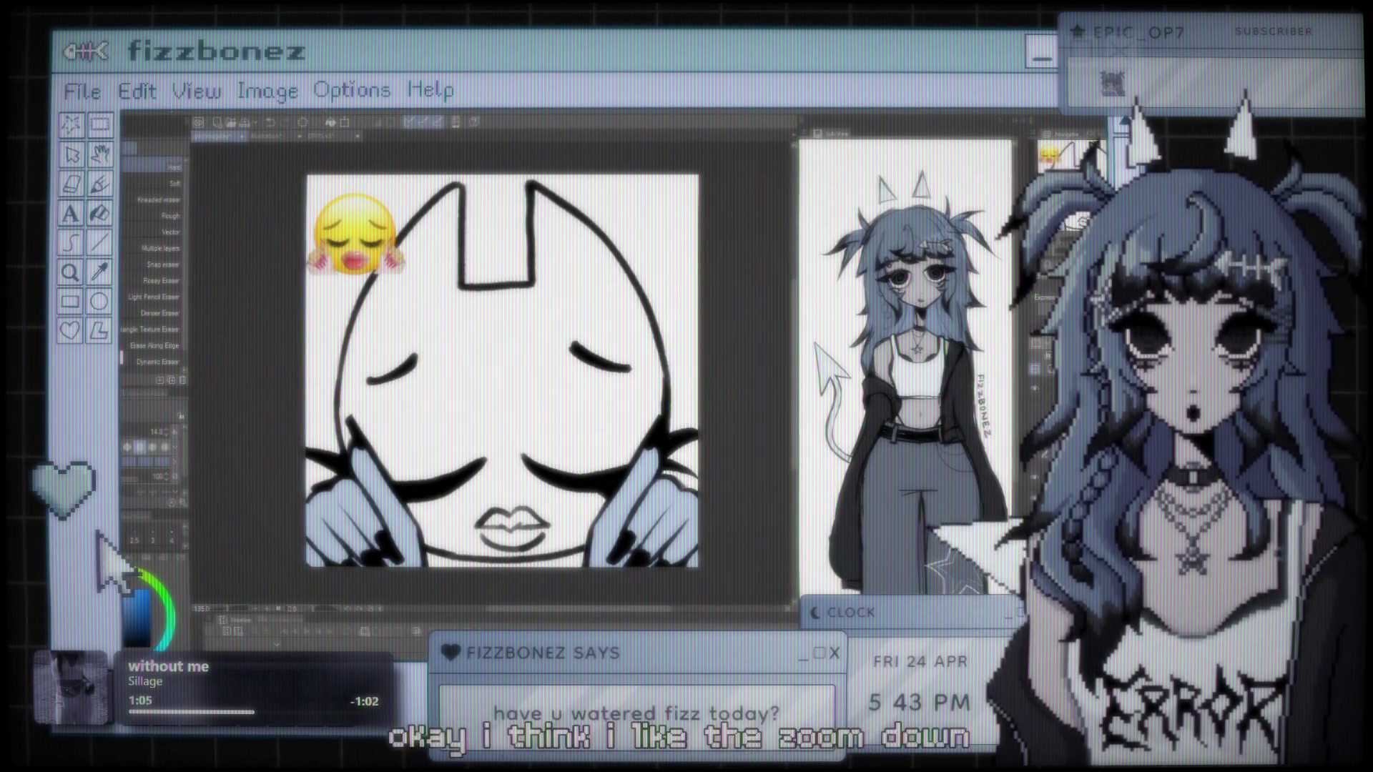
{"action": "scroll", "coordinate": [552, 378], "scroll_direction": "up", "scroll_amount": 2}
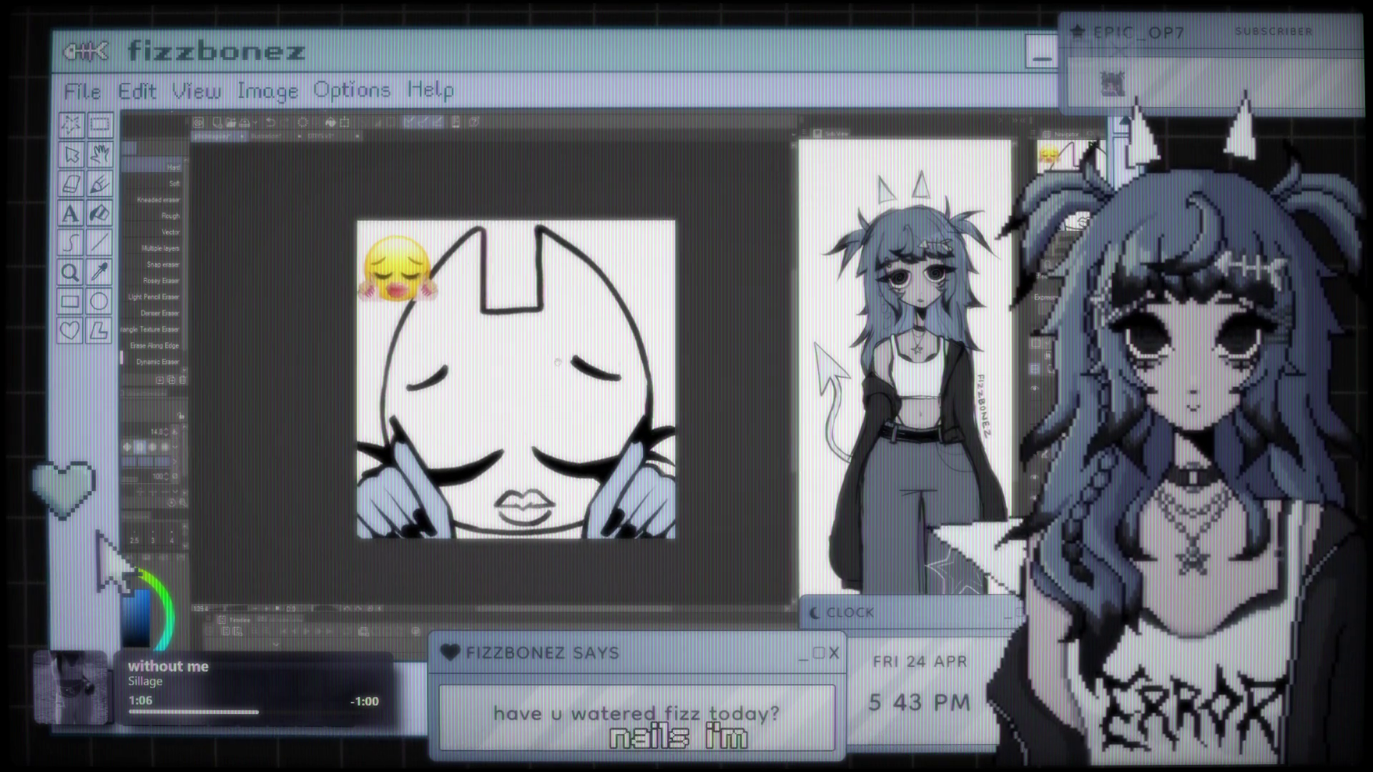
{"action": "scroll", "coordinate": [553, 377], "scroll_direction": "down", "scroll_amount": 2}
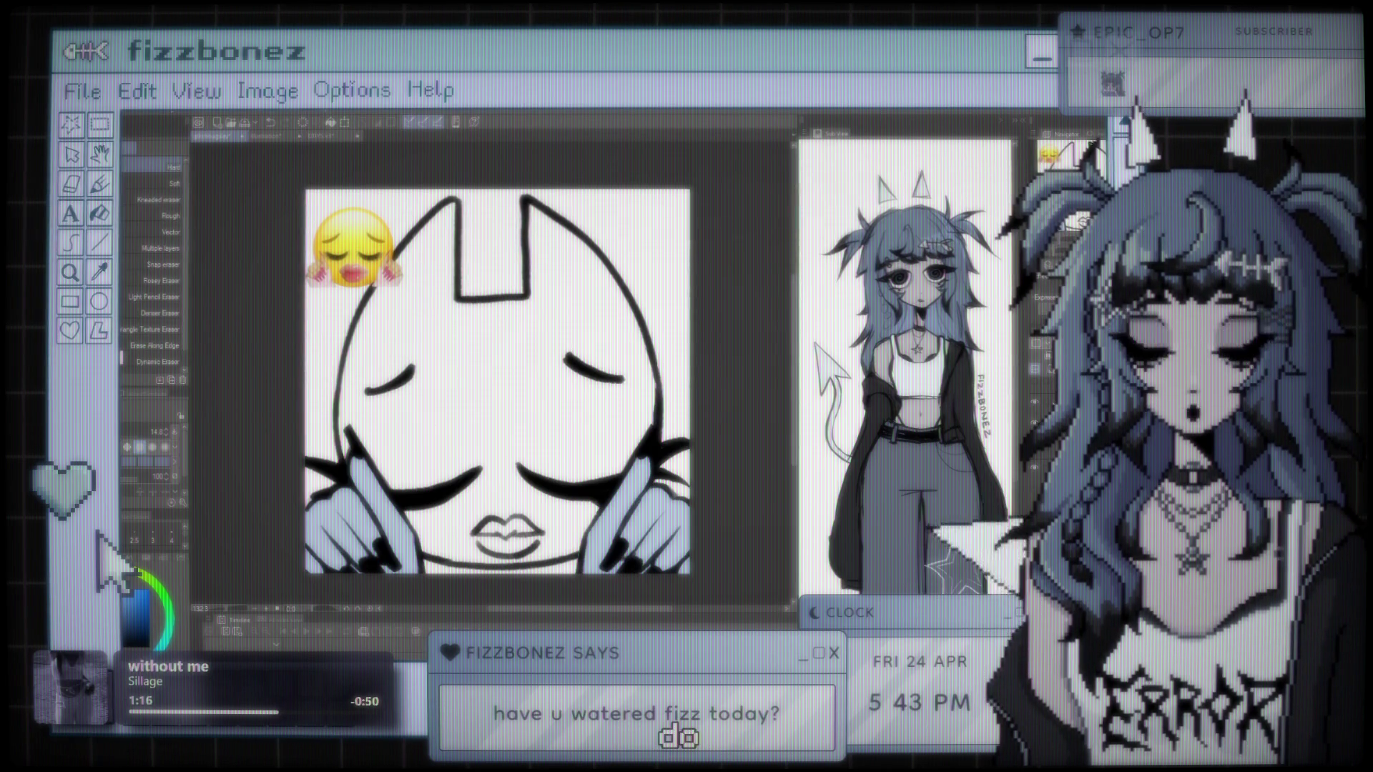
{"action": "key", "text": "g"}
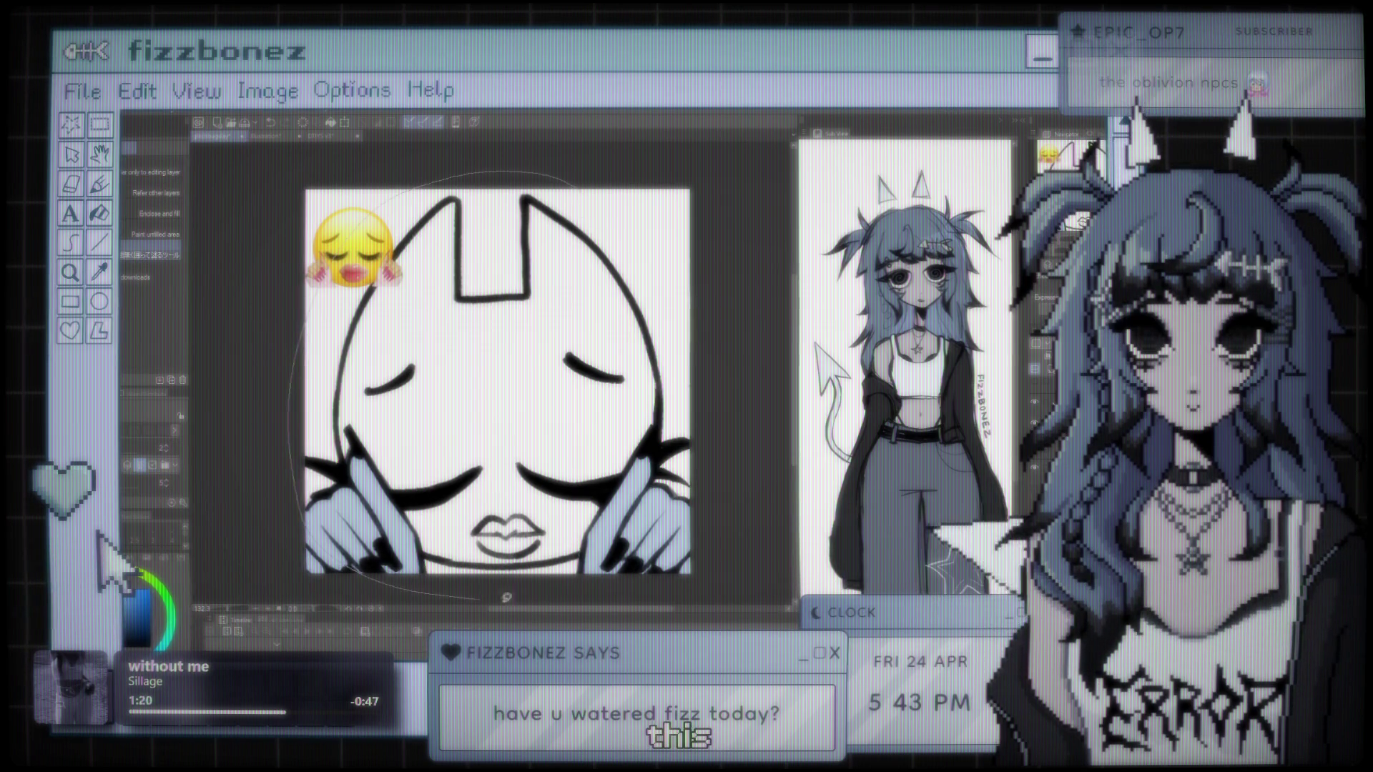
Step: Fill the cat head's interior pale blue, redoing the fill after an undo
{"action": "left_click", "coordinate": [493, 321]}
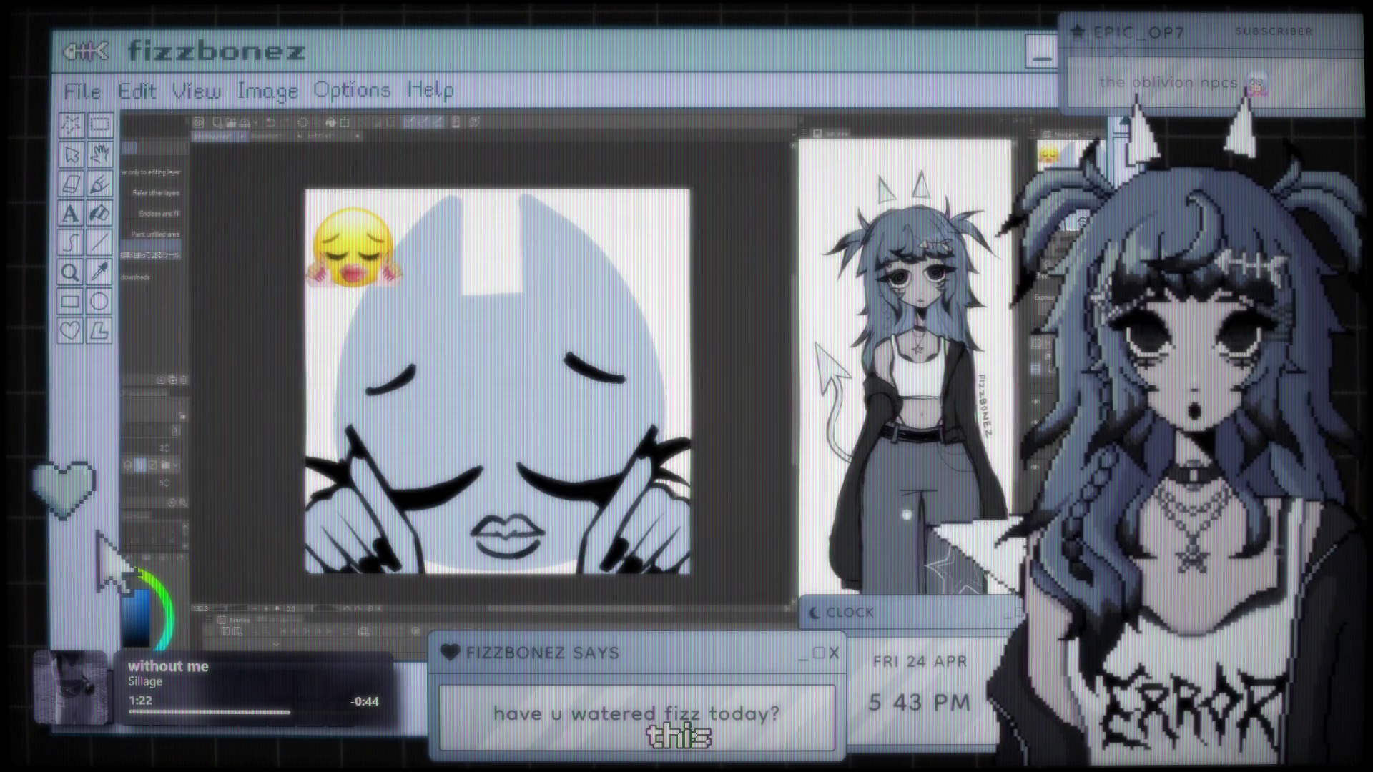
{"action": "key", "text": "ctrl+z"}
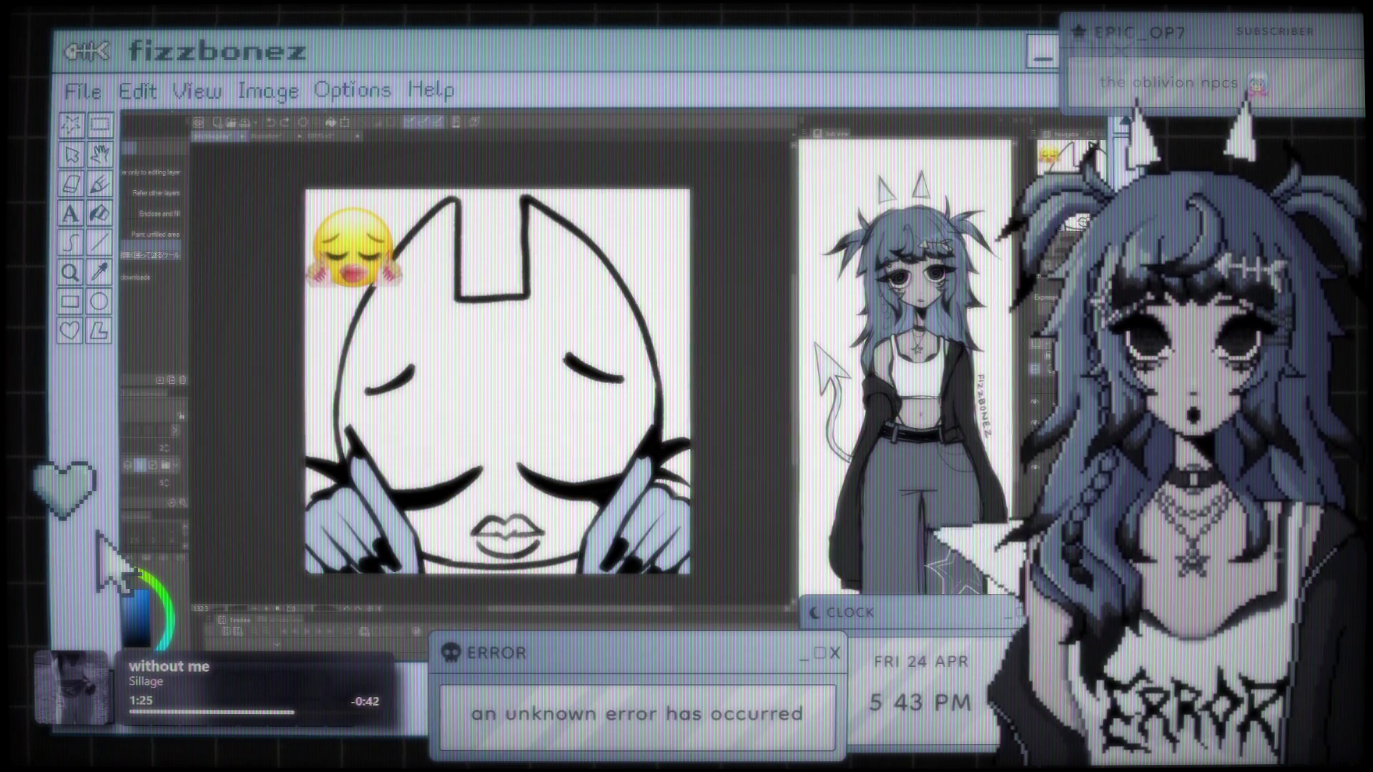
{"action": "scroll", "coordinate": [283, 586], "scroll_direction": "down", "scroll_amount": 2}
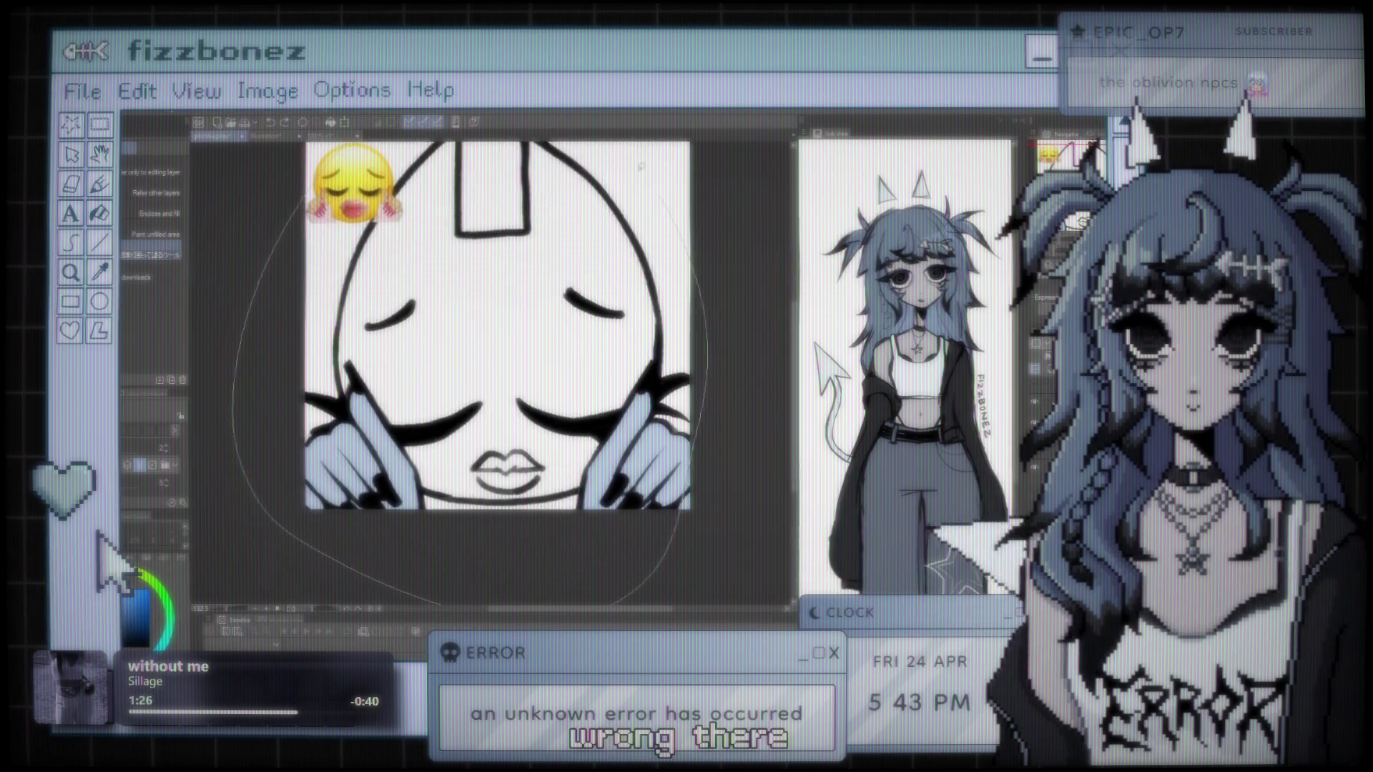
{"action": "left_click", "coordinate": [500, 308]}
{"action": "left_click_drag", "start_coordinate": [711, 261], "coordinate": [685, 286]}
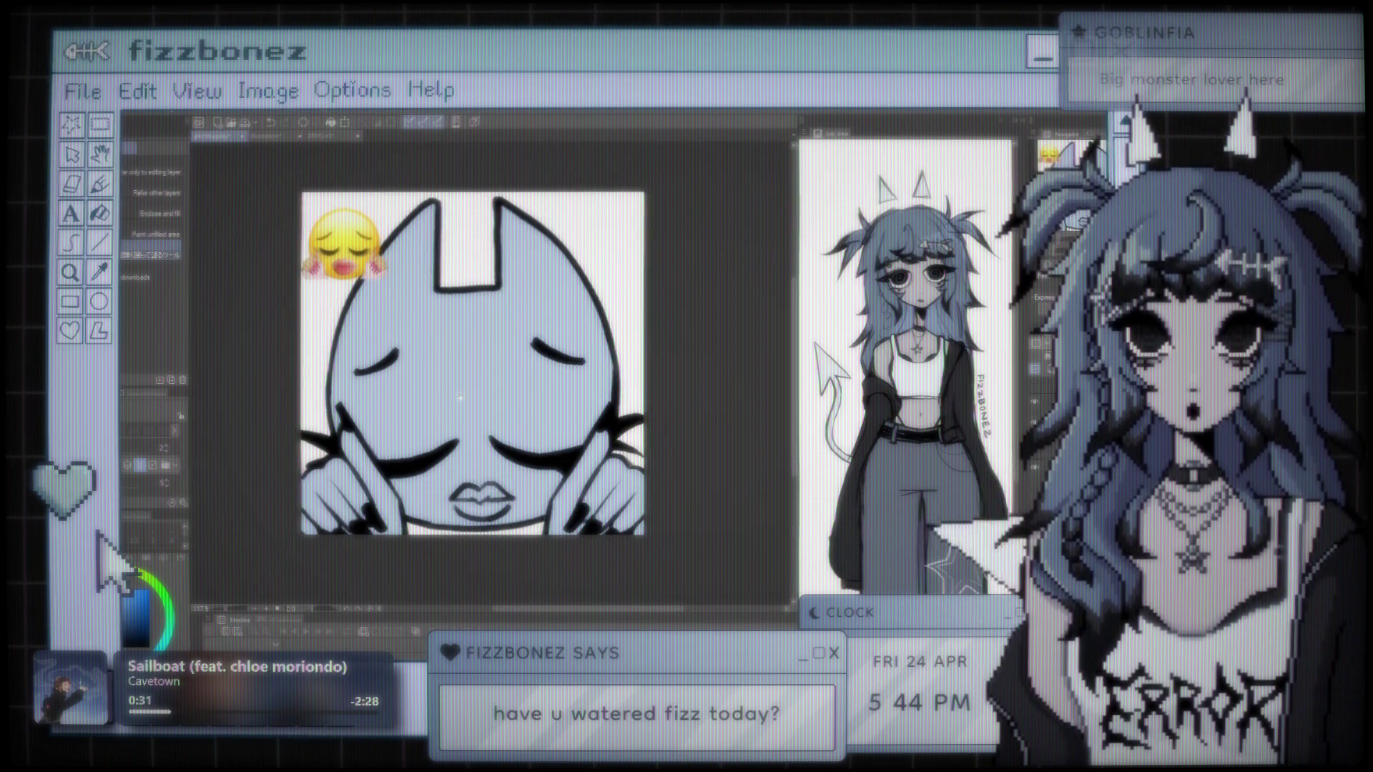
Step: Zoom and pan around the artwork, then switch to the Brush tool with its Gouache sub-tools
{"action": "scroll", "coordinate": [615, 402], "scroll_direction": "up", "scroll_amount": 1}
{"action": "scroll", "coordinate": [616, 402], "scroll_direction": "up", "scroll_amount": 2}
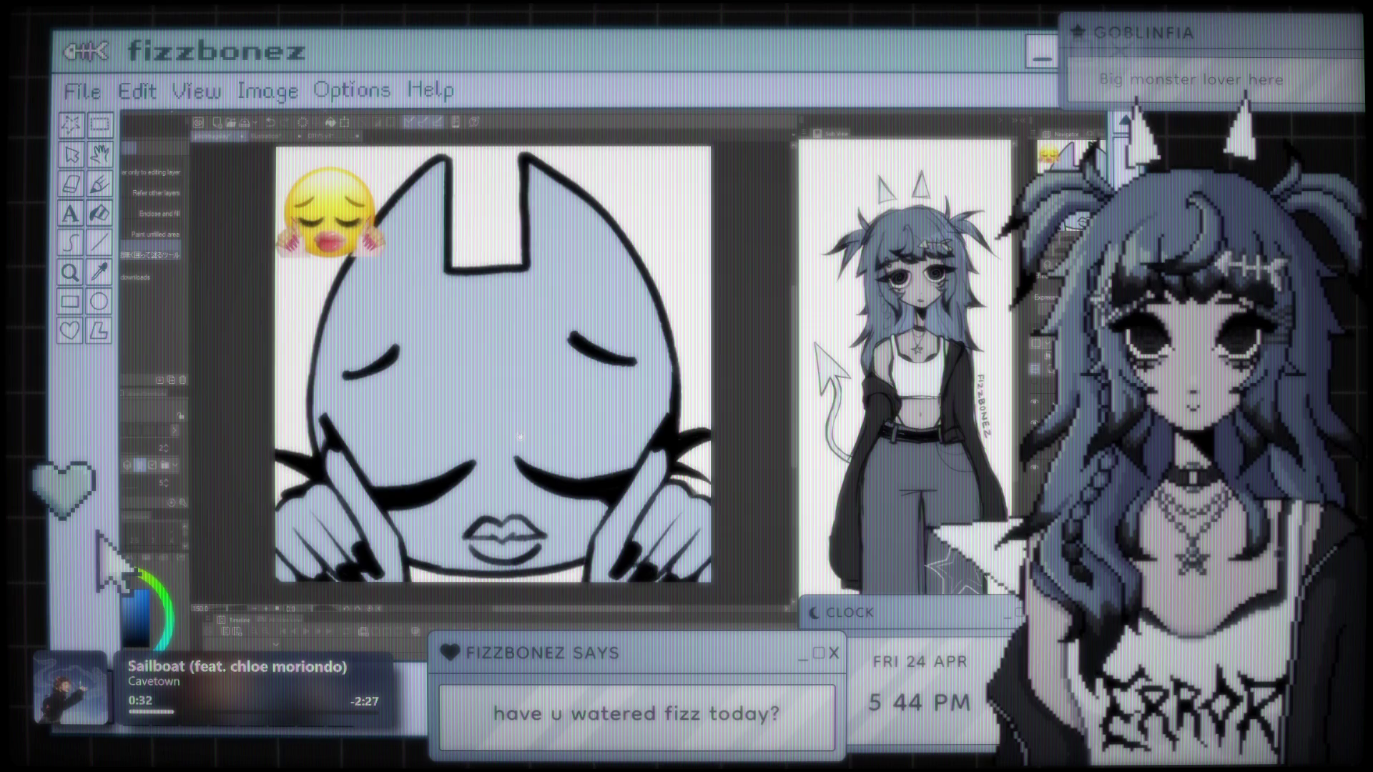
{"action": "scroll", "coordinate": [551, 431], "scroll_direction": "up", "scroll_amount": 2}
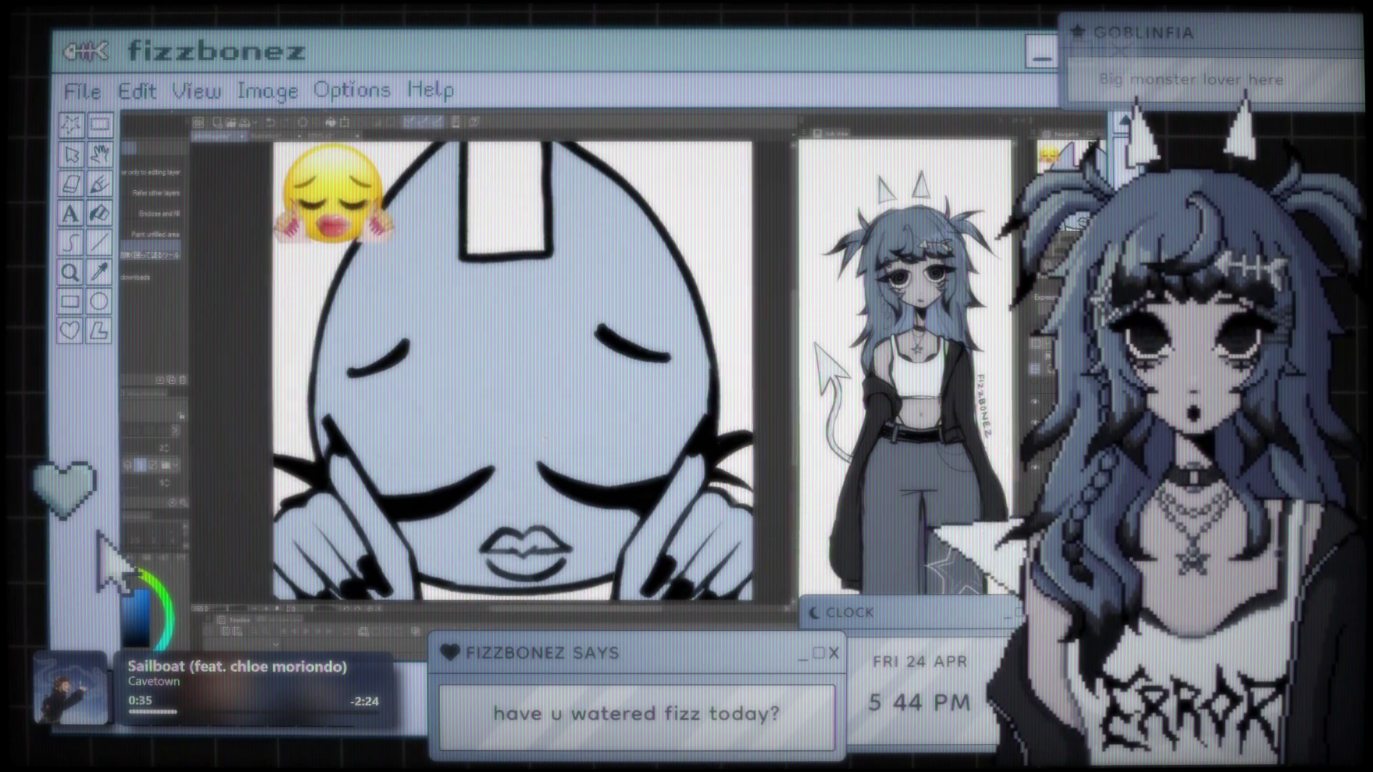
{"action": "scroll", "coordinate": [560, 424], "scroll_direction": "down", "scroll_amount": 2}
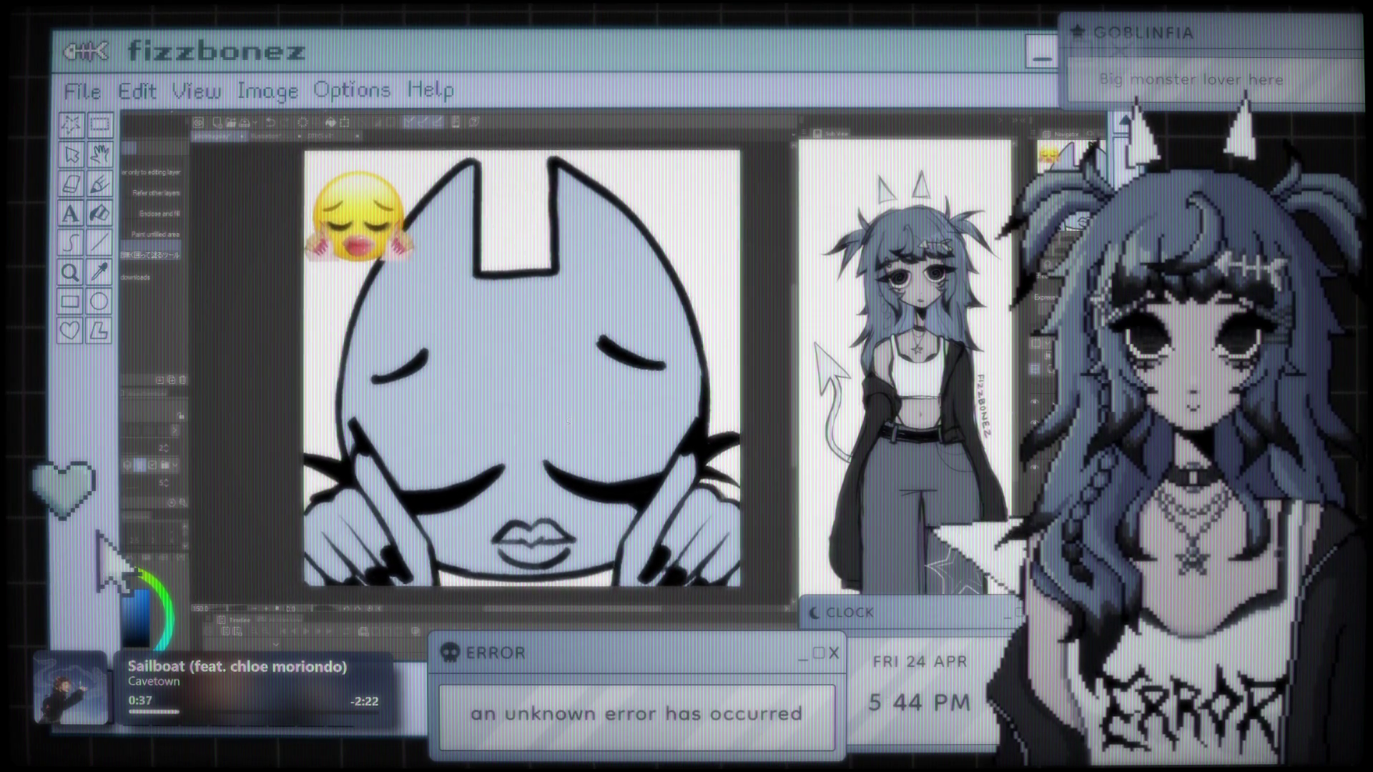
{"action": "left_click_drag", "start_coordinate": [559, 428], "coordinate": [540, 427]}
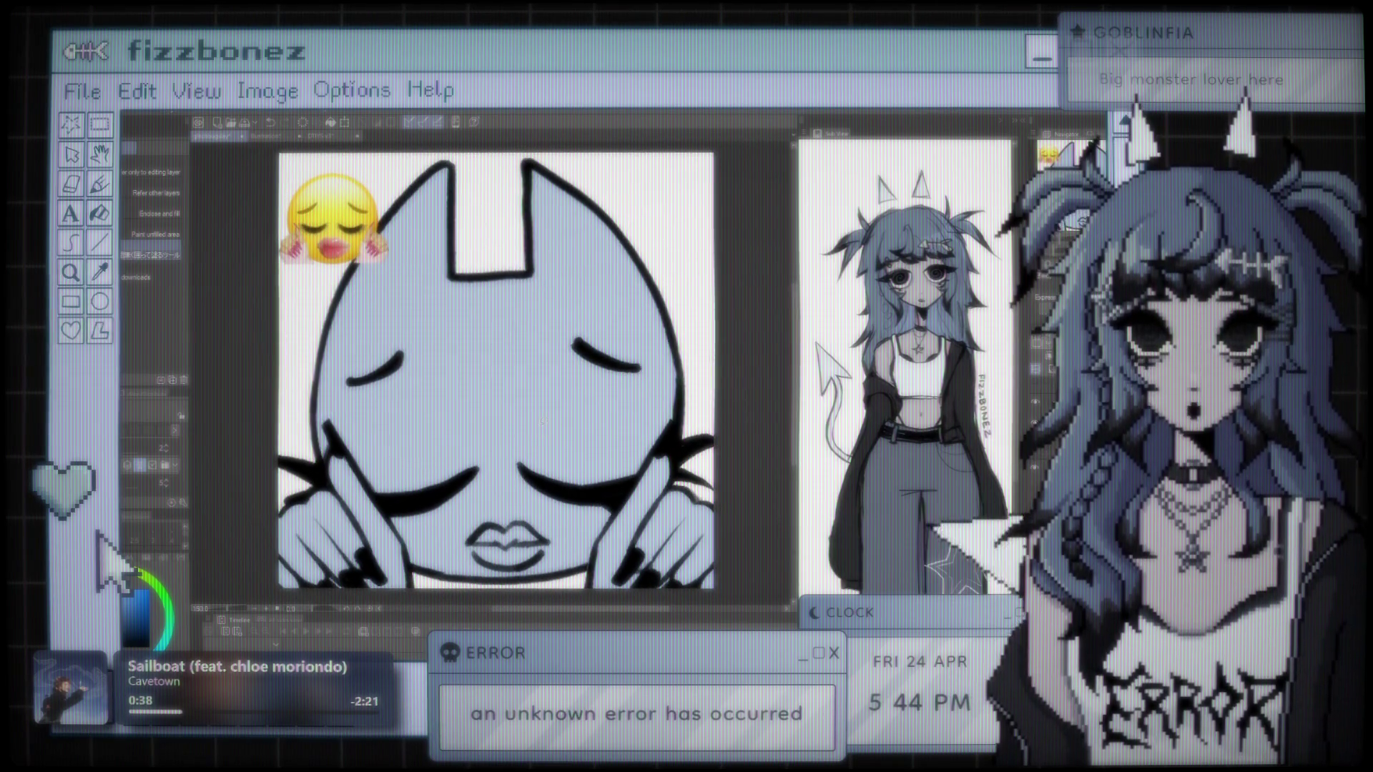
{"action": "scroll", "coordinate": [541, 423], "scroll_direction": "up", "scroll_amount": 1}
{"action": "scroll", "coordinate": [532, 400], "scroll_direction": "down", "scroll_amount": 2}
{"action": "scroll", "coordinate": [526, 379], "scroll_direction": "up", "scroll_amount": 2}
{"action": "scroll", "coordinate": [516, 361], "scroll_direction": "down", "scroll_amount": 2}
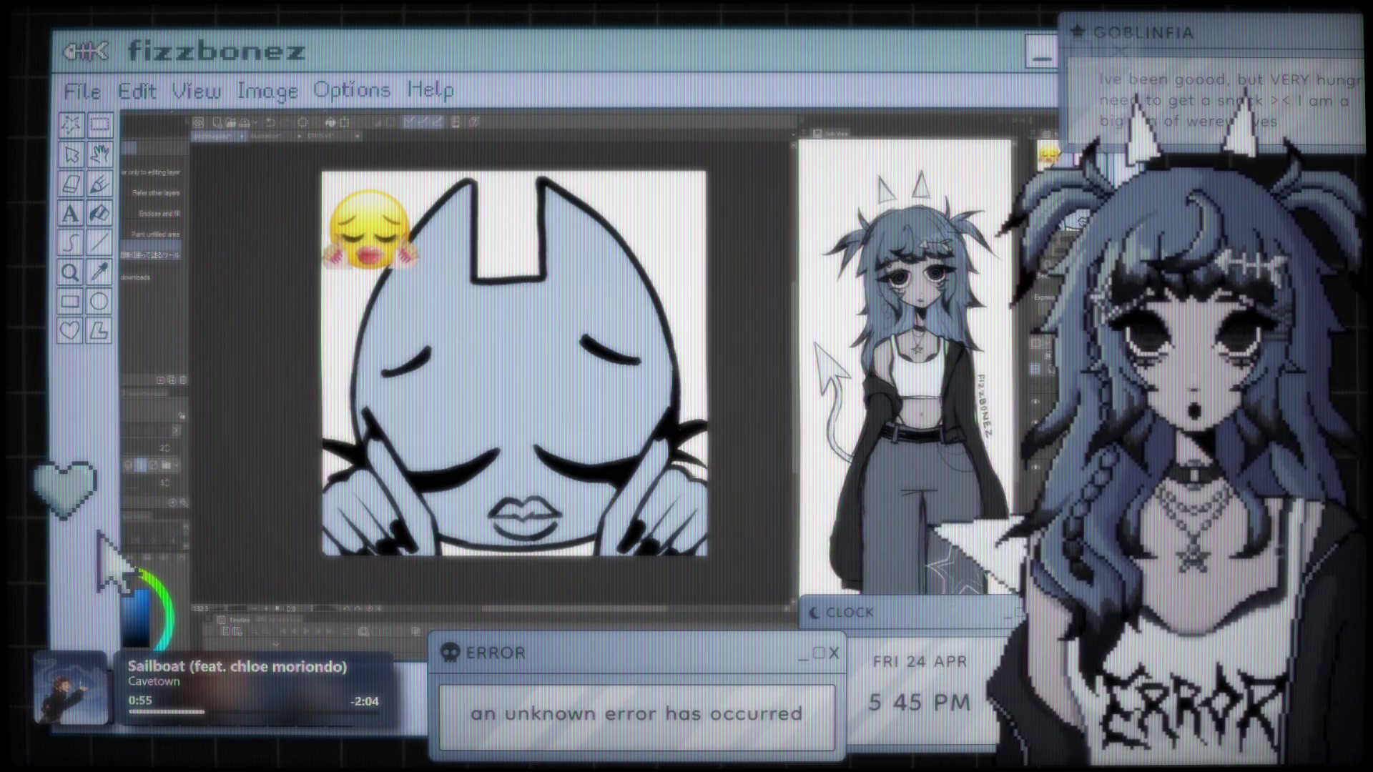
{"action": "key", "text": "b"}
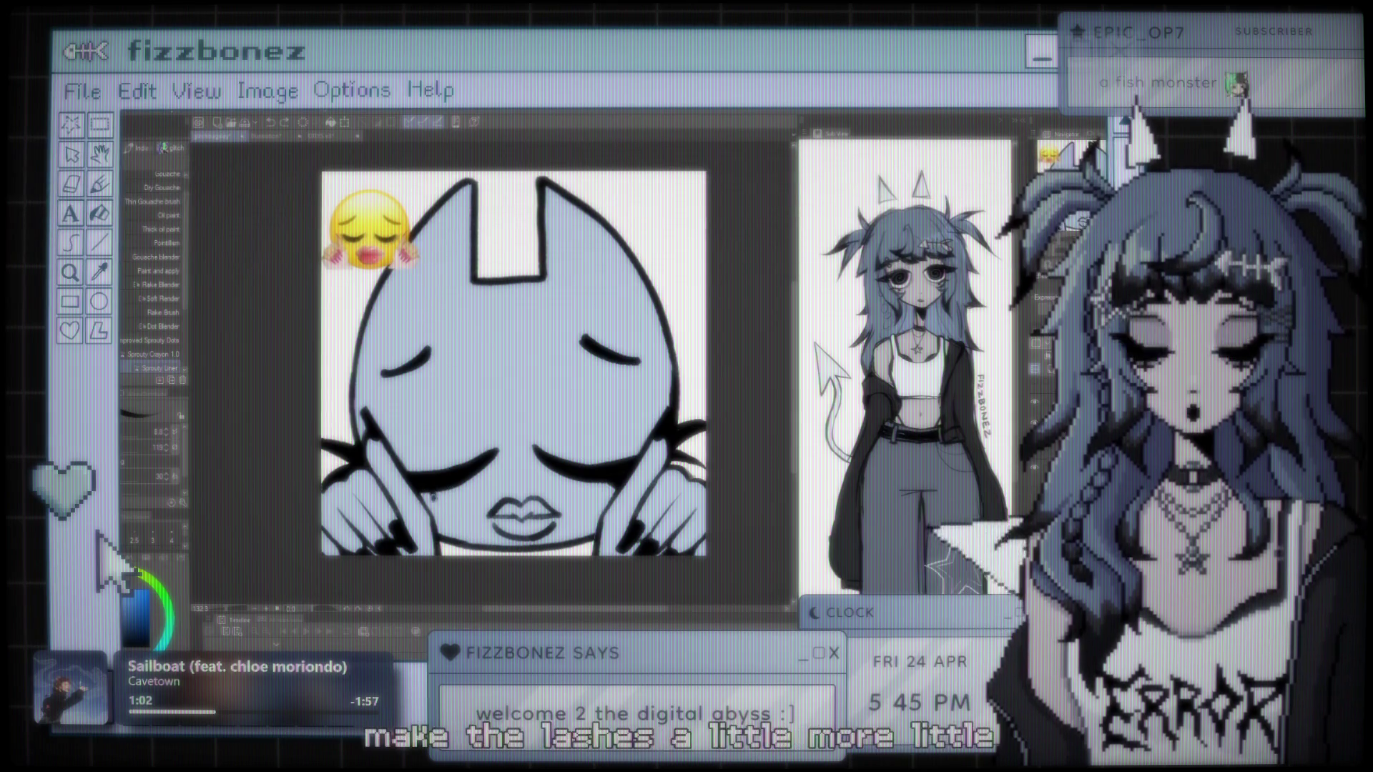
Step: Draw a short dark stroke beneath the closed eyes to extend the lower lashes
{"action": "left_click_drag", "start_coordinate": [431, 492], "coordinate": [434, 509]}
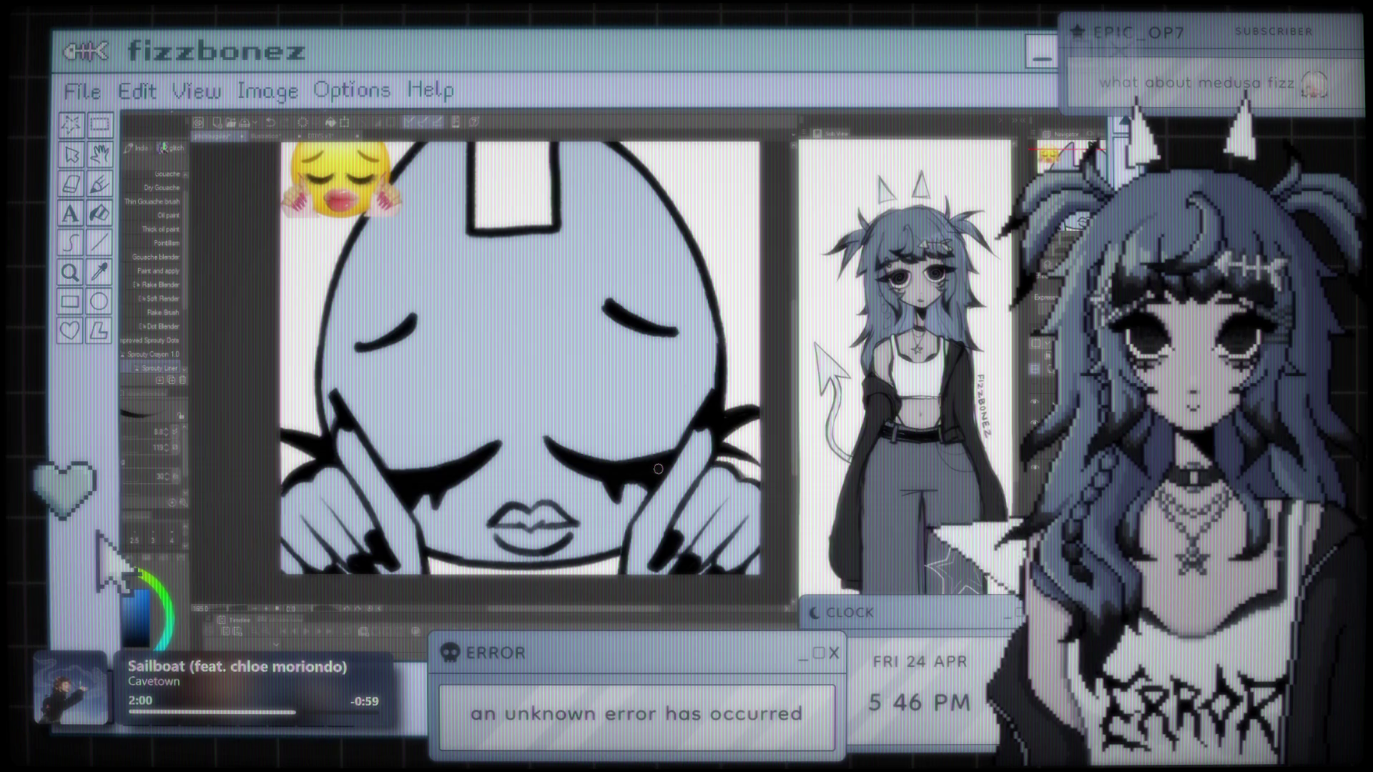
{"action": "scroll", "coordinate": [592, 387], "scroll_direction": "down", "scroll_amount": 2}
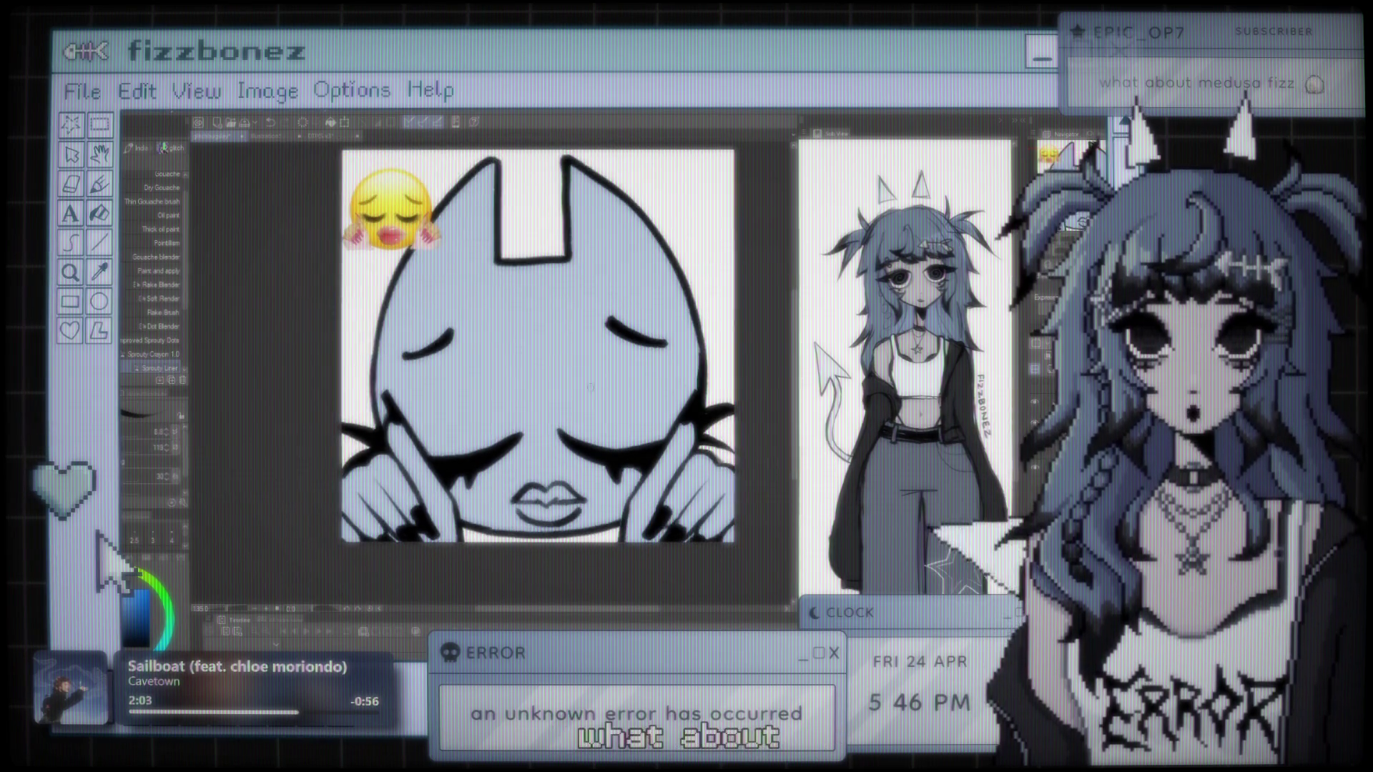
{"action": "scroll", "coordinate": [592, 387], "scroll_direction": "up", "scroll_amount": 1}
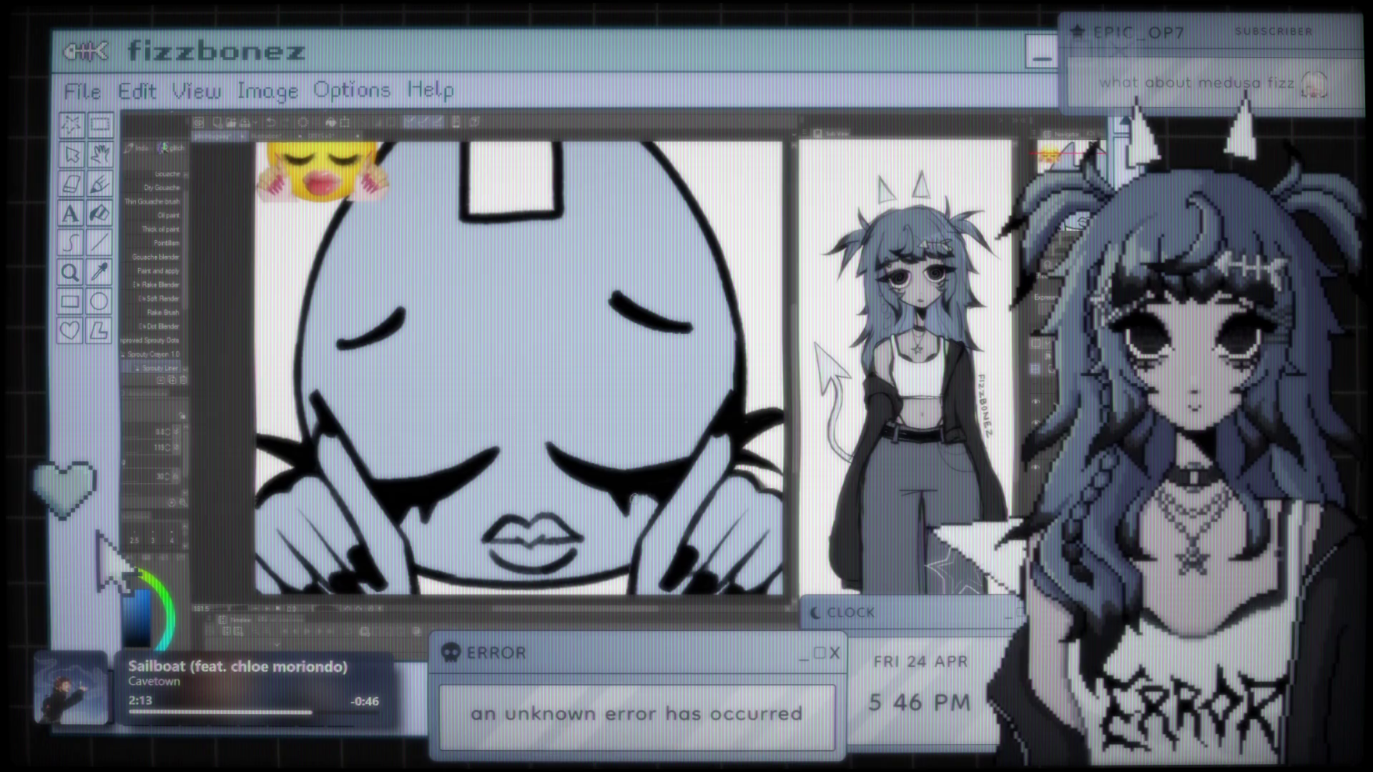
{"action": "scroll", "coordinate": [516, 471], "scroll_direction": "down", "scroll_amount": 2}
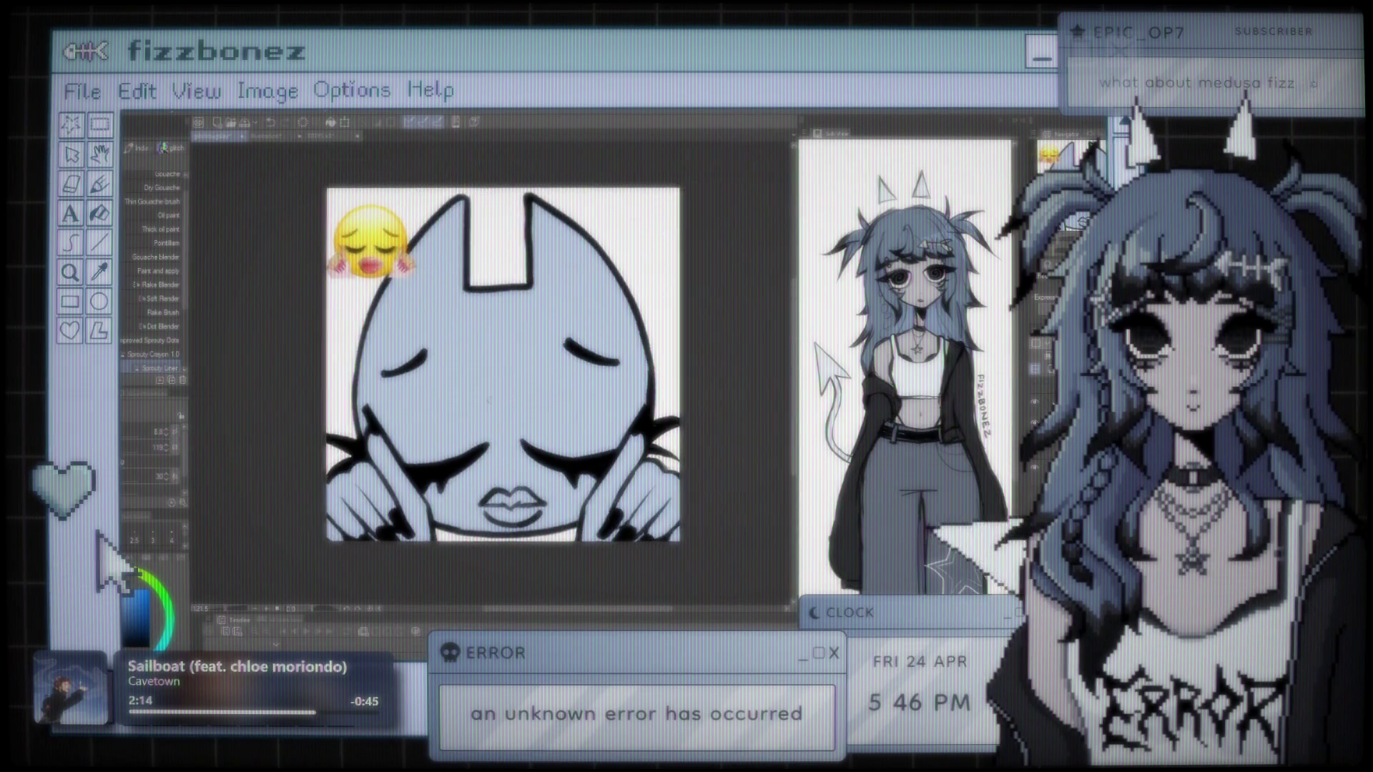
{"action": "scroll", "coordinate": [481, 390], "scroll_direction": "down", "scroll_amount": 1}
{"action": "scroll", "coordinate": [480, 390], "scroll_direction": "up", "scroll_amount": 1}
{"action": "scroll", "coordinate": [493, 397], "scroll_direction": "down", "scroll_amount": 1}
{"action": "scroll", "coordinate": [505, 402], "scroll_direction": "up", "scroll_amount": 2}
{"action": "scroll", "coordinate": [506, 402], "scroll_direction": "up", "scroll_amount": 1}
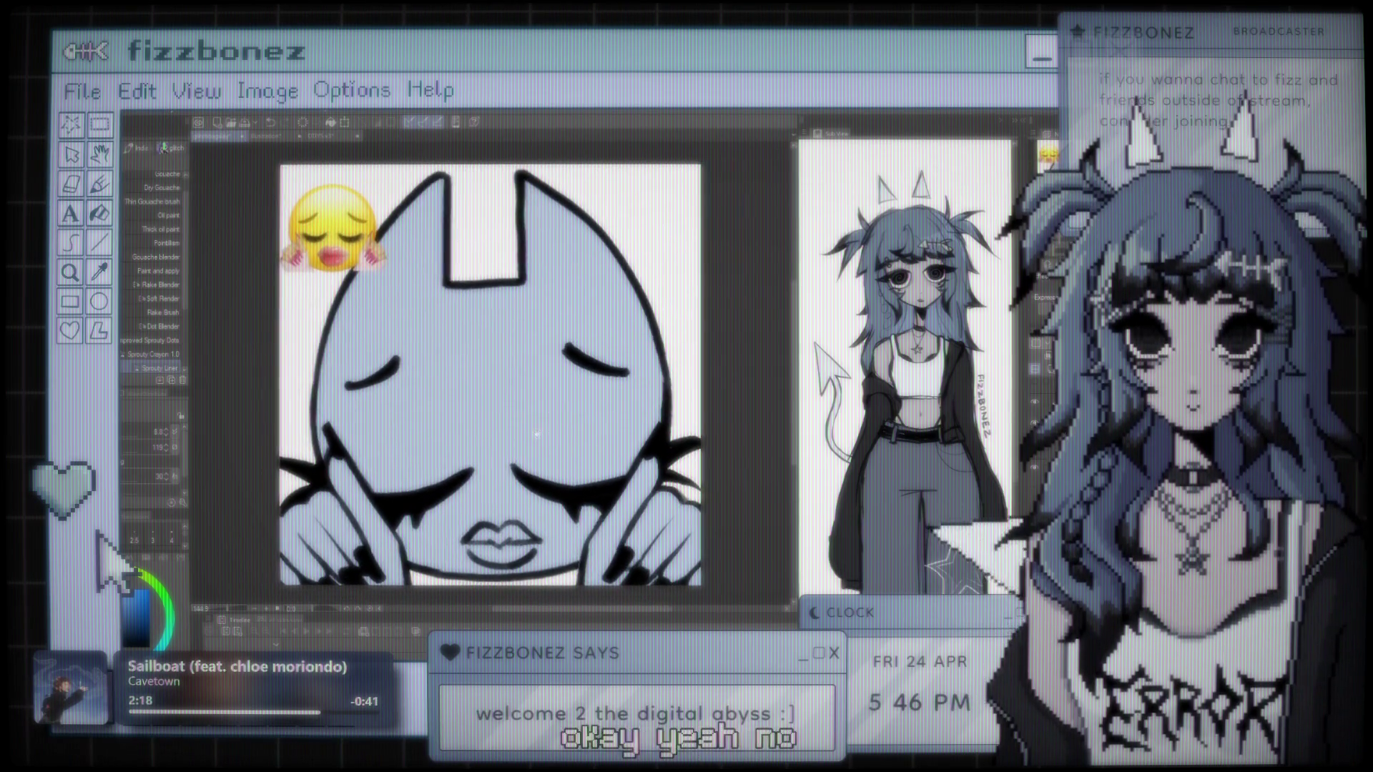
{"action": "scroll", "coordinate": [543, 426], "scroll_direction": "down", "scroll_amount": 1}
{"action": "scroll", "coordinate": [585, 450], "scroll_direction": "down", "scroll_amount": 1}
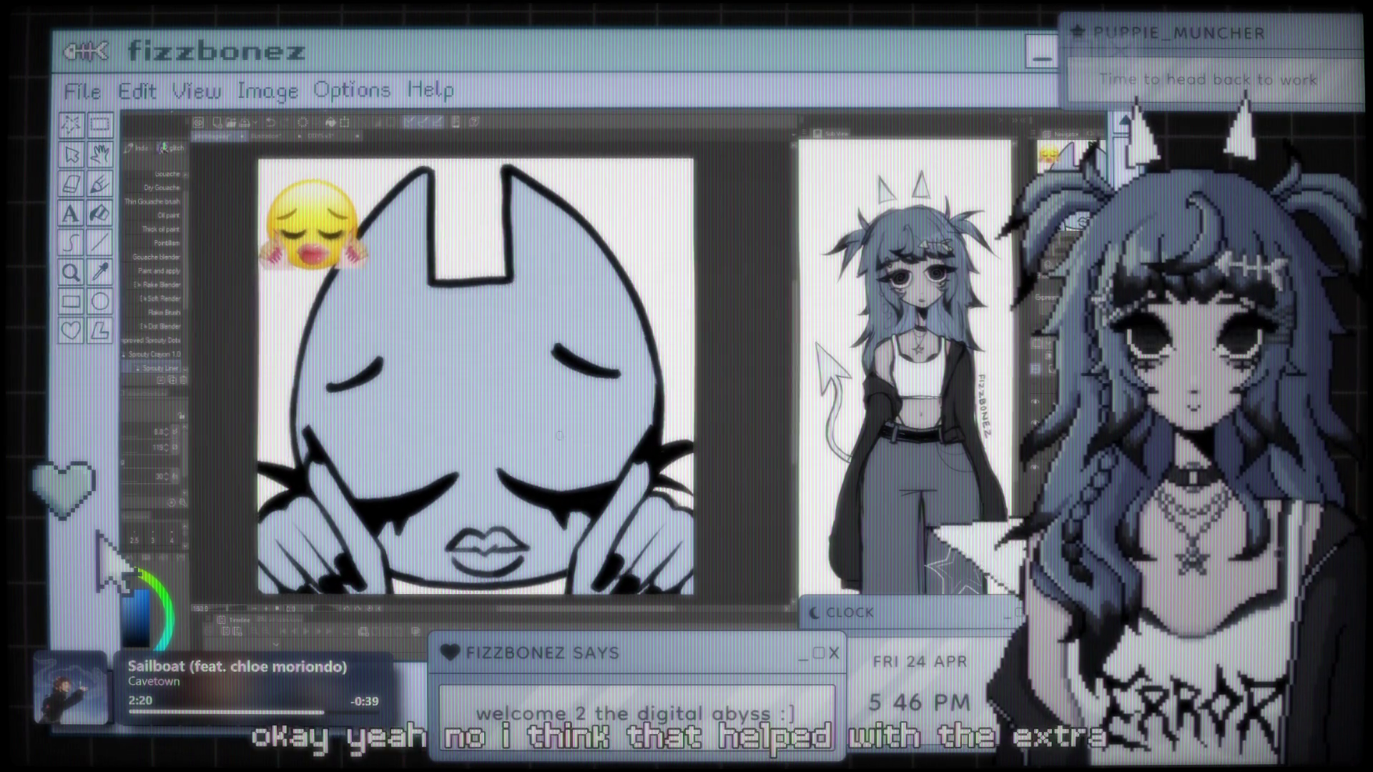
{"action": "scroll", "coordinate": [565, 444], "scroll_direction": "down", "scroll_amount": 1}
{"action": "scroll", "coordinate": [539, 440], "scroll_direction": "up", "scroll_amount": 1}
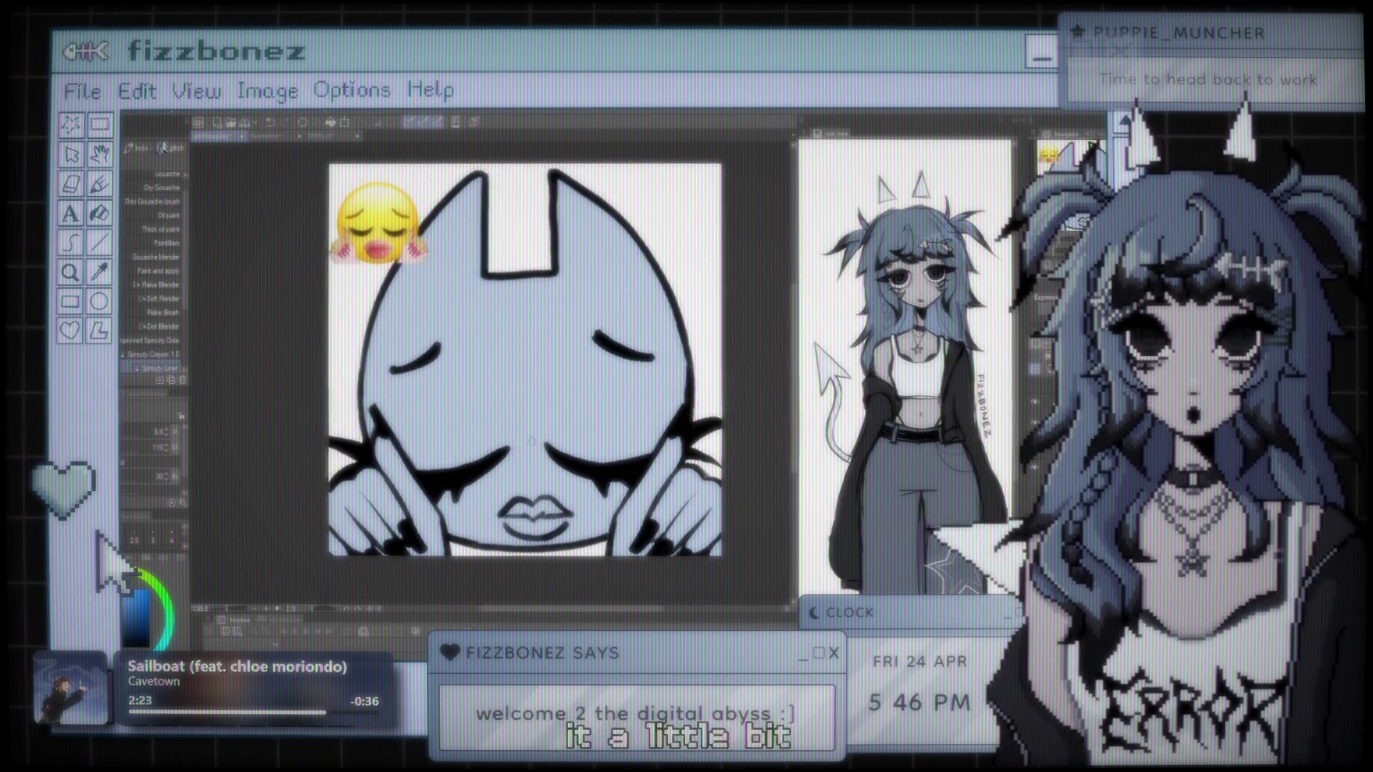
{"action": "scroll", "coordinate": [526, 443], "scroll_direction": "up", "scroll_amount": 1}
{"action": "scroll", "coordinate": [509, 447], "scroll_direction": "up", "scroll_amount": 2}
{"action": "scroll", "coordinate": [522, 442], "scroll_direction": "down", "scroll_amount": 1}
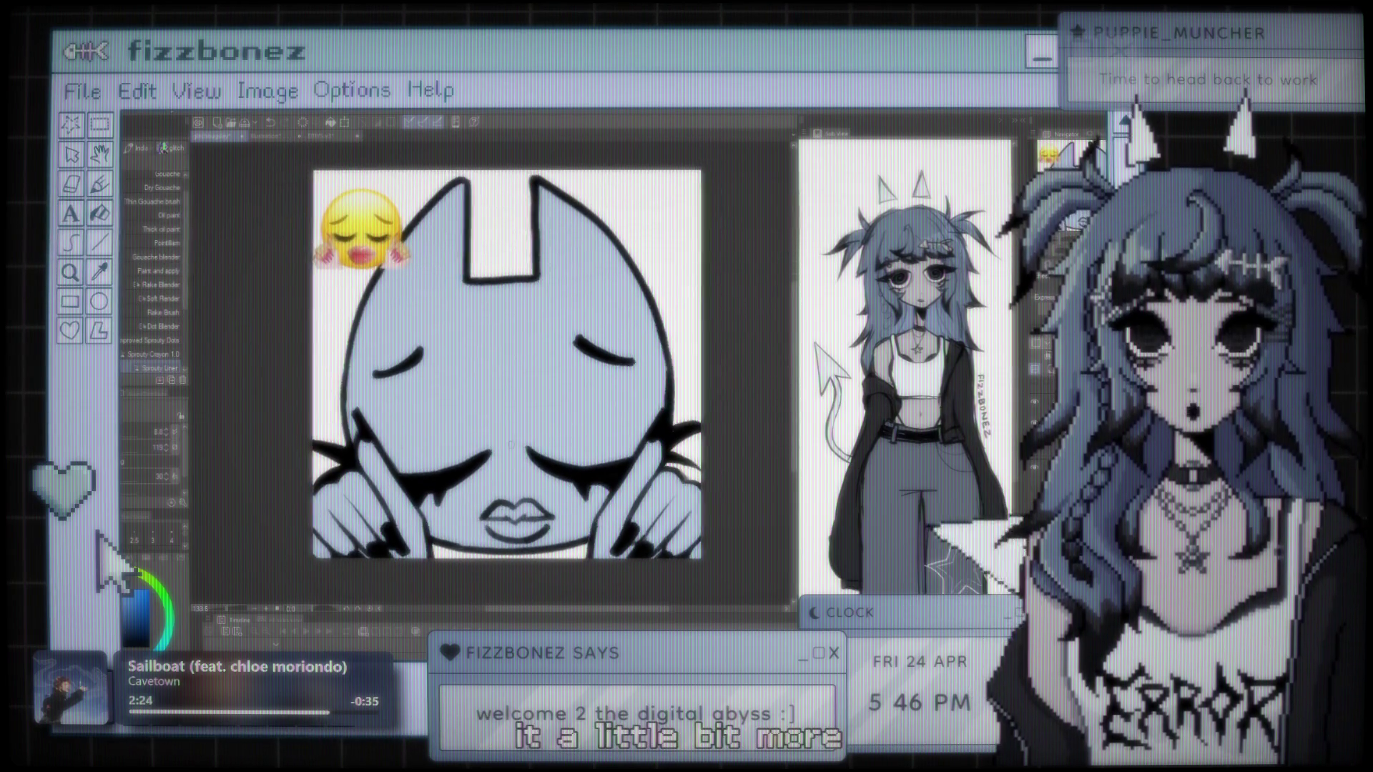
{"action": "scroll", "coordinate": [558, 429], "scroll_direction": "up", "scroll_amount": 1}
{"action": "scroll", "coordinate": [582, 419], "scroll_direction": "up", "scroll_amount": 1}
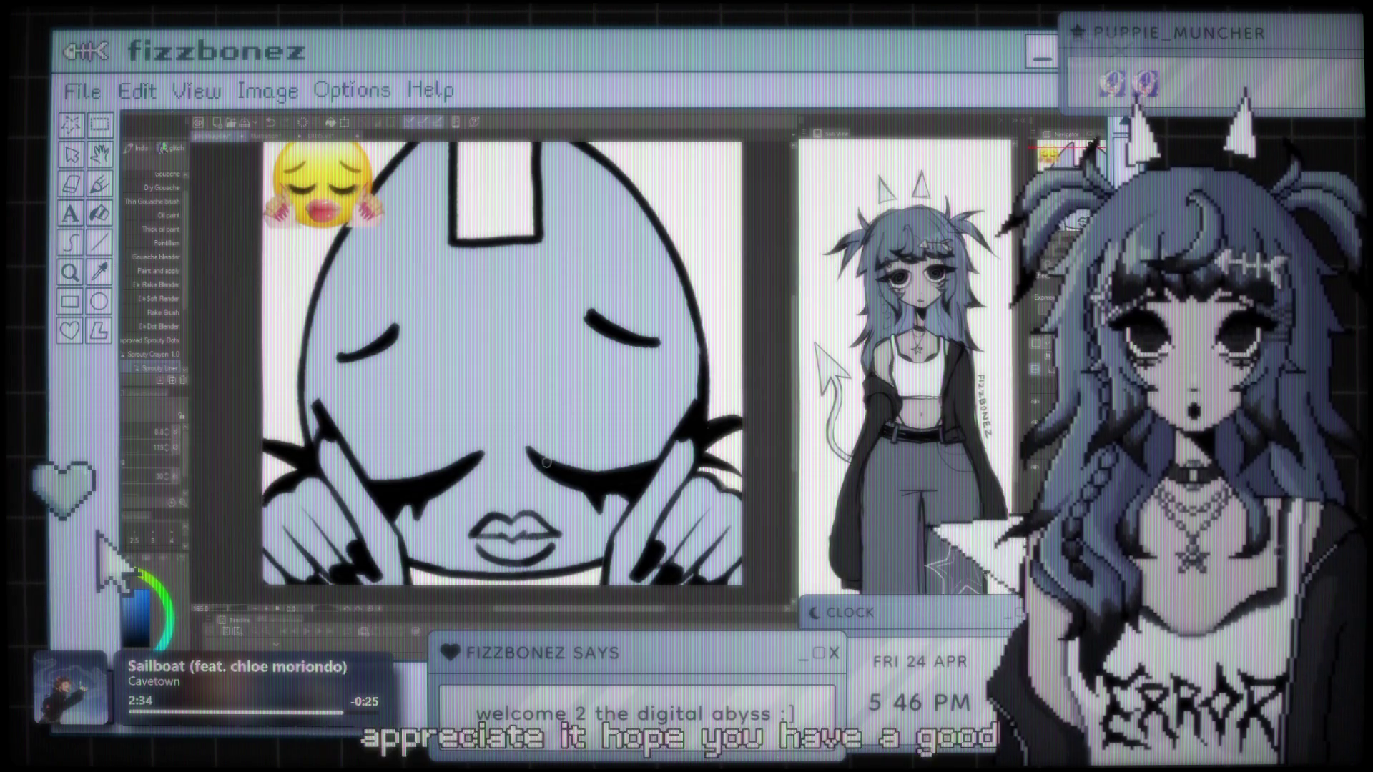
{"action": "scroll", "coordinate": [564, 383], "scroll_direction": "down", "scroll_amount": 3}
{"action": "scroll", "coordinate": [564, 383], "scroll_direction": "up", "scroll_amount": 1}
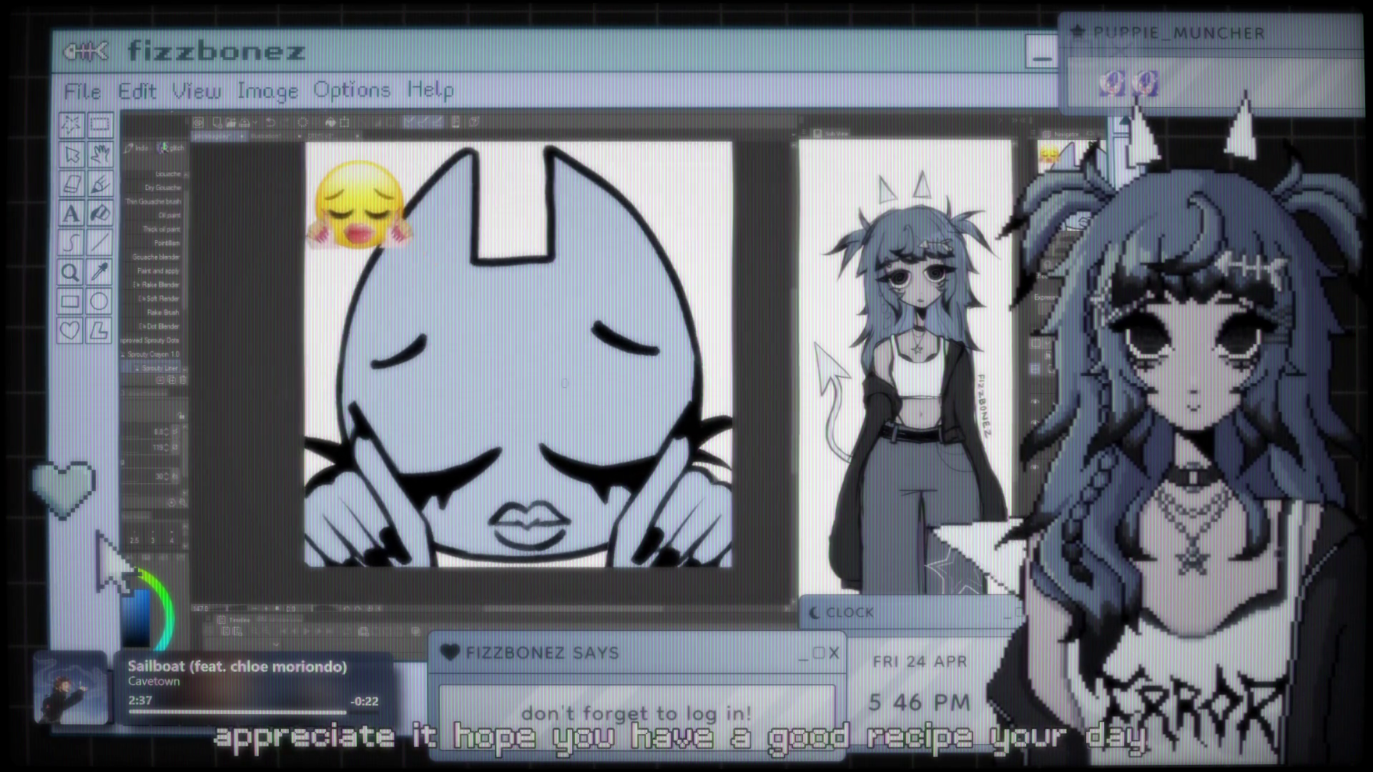
{"action": "scroll", "coordinate": [605, 384], "scroll_direction": "right", "scroll_amount": 1}
{"action": "scroll", "coordinate": [582, 393], "scroll_direction": "left", "scroll_amount": 1}
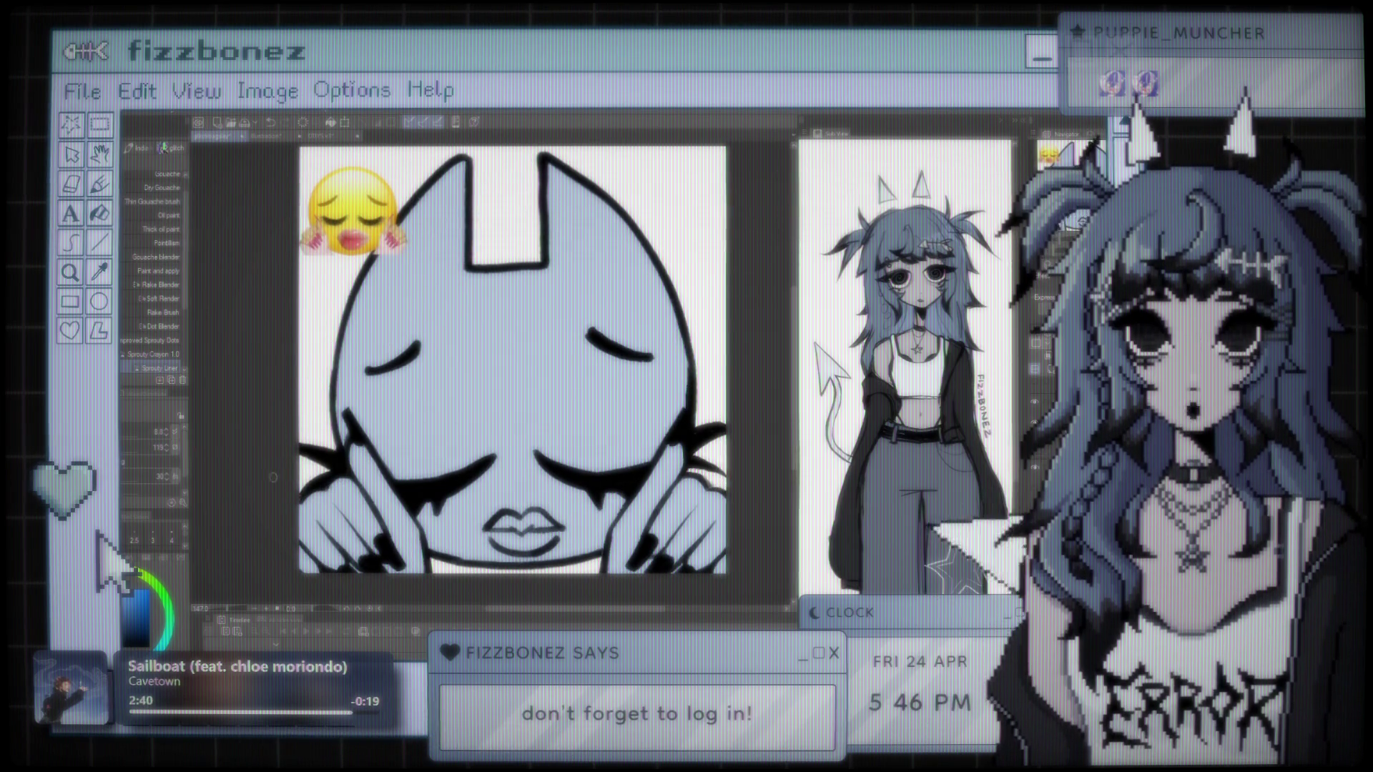
{"action": "scroll", "coordinate": [517, 286], "scroll_direction": "down", "scroll_amount": 2}
{"action": "scroll", "coordinate": [465, 307], "scroll_direction": "up", "scroll_amount": 2}
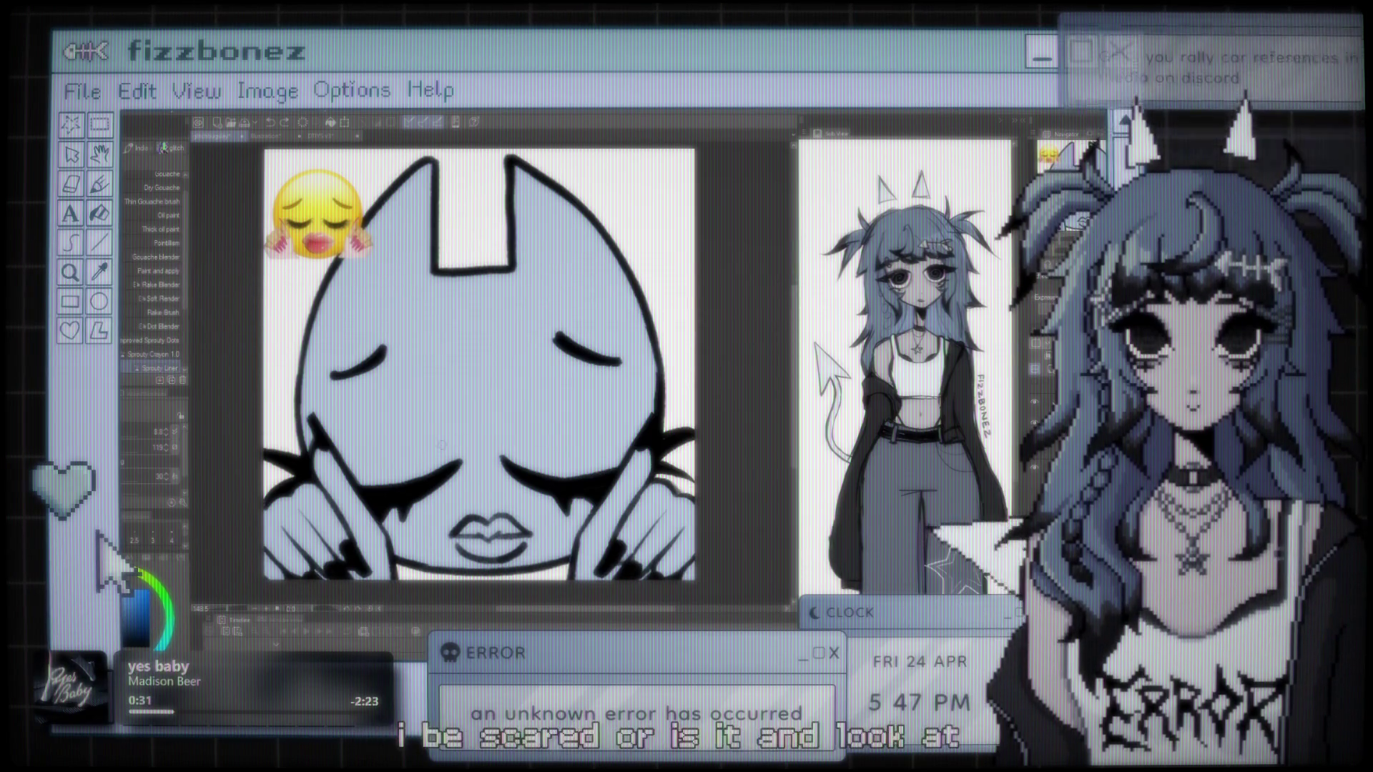
{"action": "scroll", "coordinate": [442, 445], "scroll_direction": "up", "scroll_amount": 1}
{"action": "scroll", "coordinate": [464, 436], "scroll_direction": "up", "scroll_amount": 1}
{"action": "scroll", "coordinate": [515, 418], "scroll_direction": "up", "scroll_amount": 1}
{"action": "scroll", "coordinate": [549, 405], "scroll_direction": "up", "scroll_amount": 1}
{"action": "scroll", "coordinate": [549, 405], "scroll_direction": "down", "scroll_amount": 2}
{"action": "scroll", "coordinate": [576, 429], "scroll_direction": "down", "scroll_amount": 1}
{"action": "scroll", "coordinate": [601, 453], "scroll_direction": "down", "scroll_amount": 1}
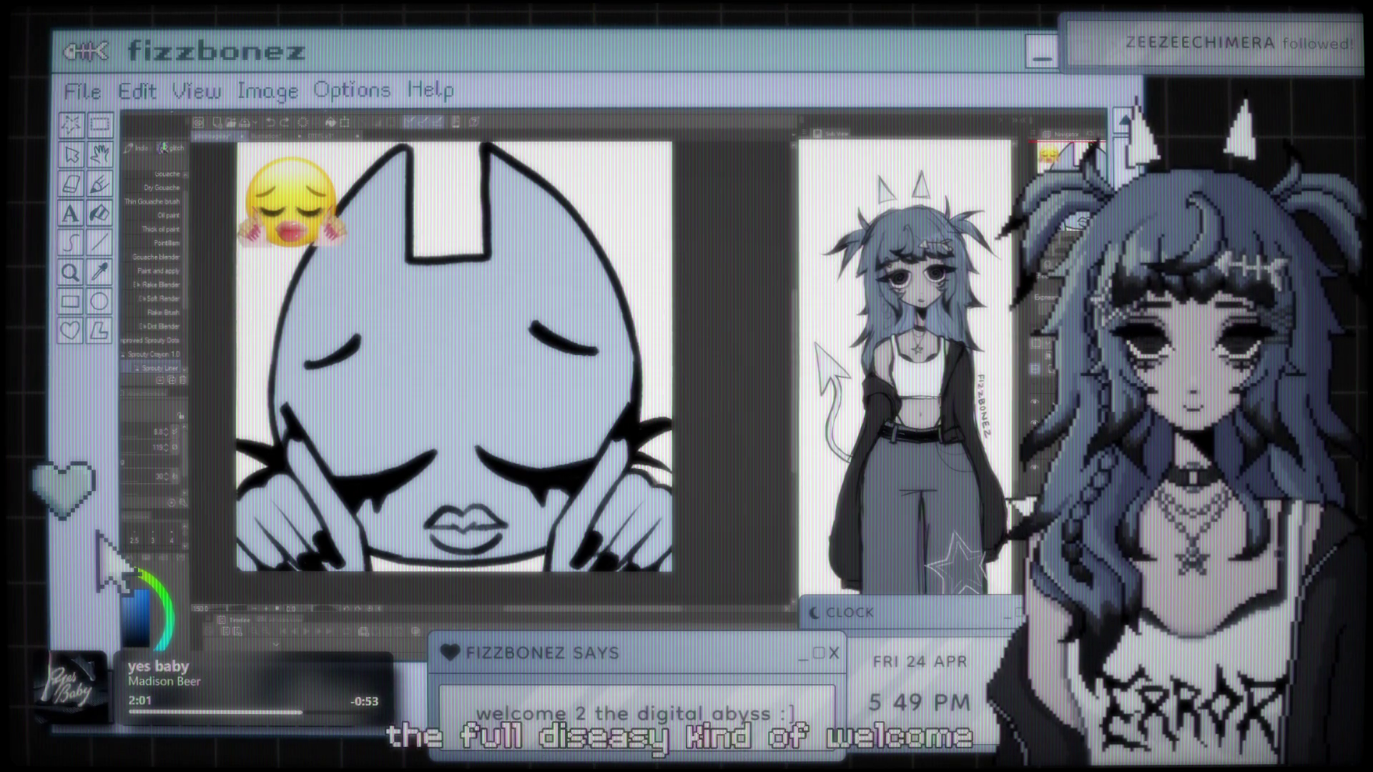
{"action": "left_click_drag", "start_coordinate": [494, 434], "coordinate": [575, 434]}
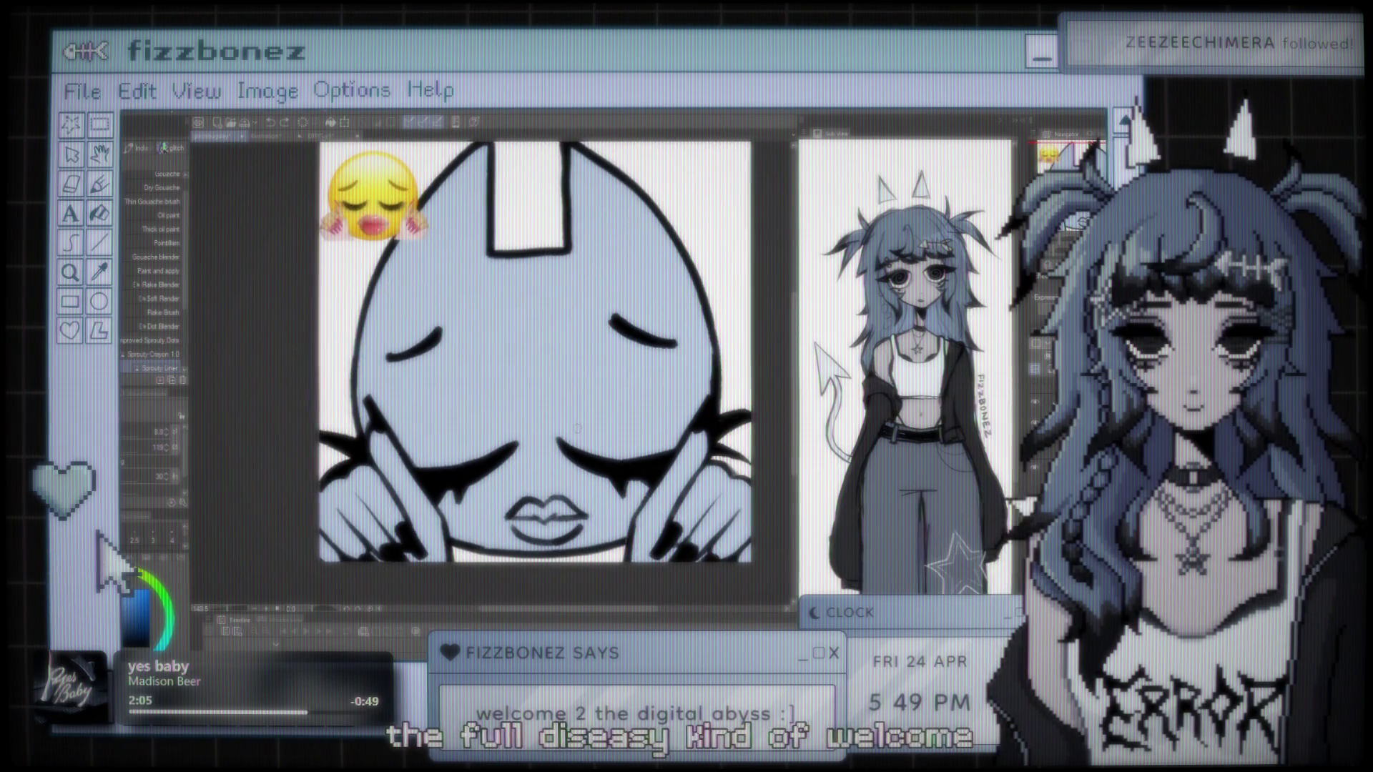
{"action": "left_click_drag", "start_coordinate": [555, 359], "coordinate": [573, 330]}
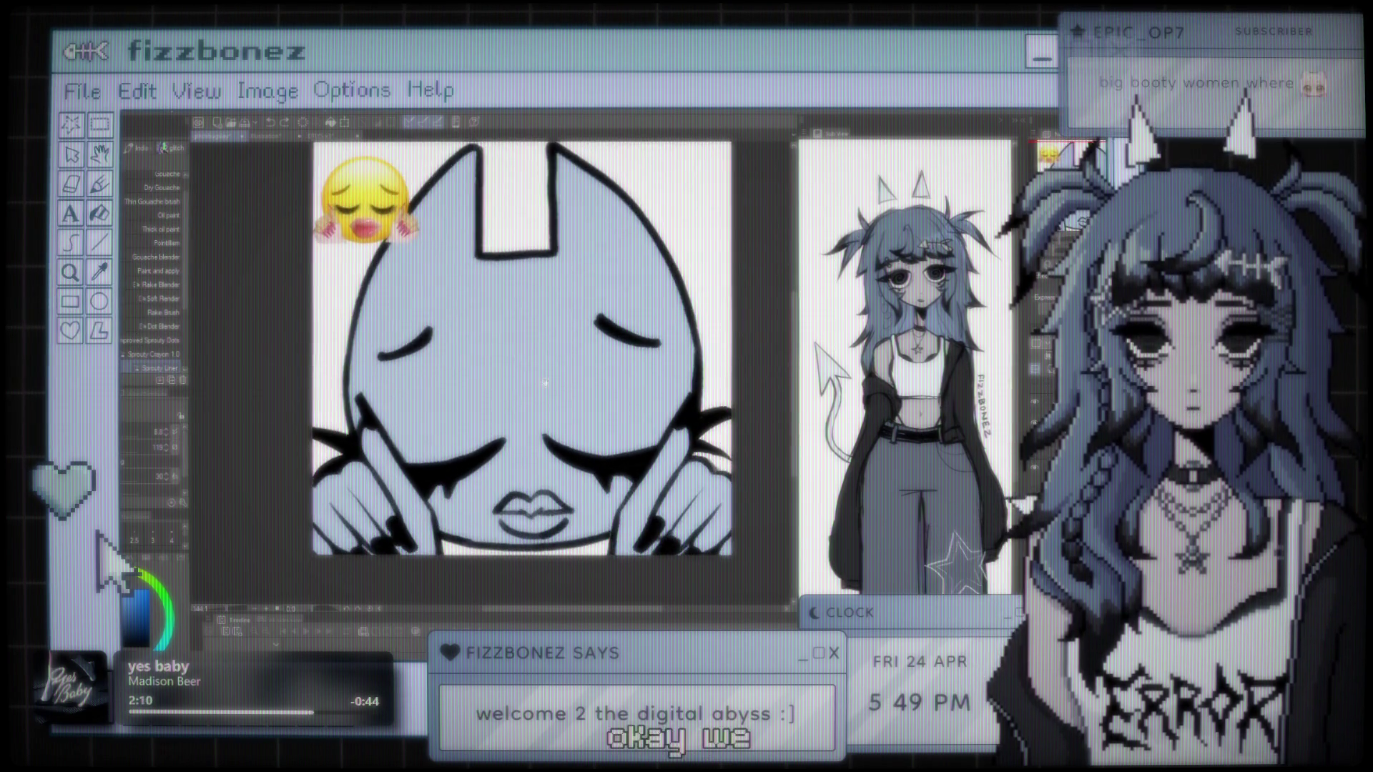
{"action": "scroll", "coordinate": [445, 520], "scroll_direction": "up", "scroll_amount": 2}
{"action": "scroll", "coordinate": [558, 451], "scroll_direction": "down", "scroll_amount": 1}
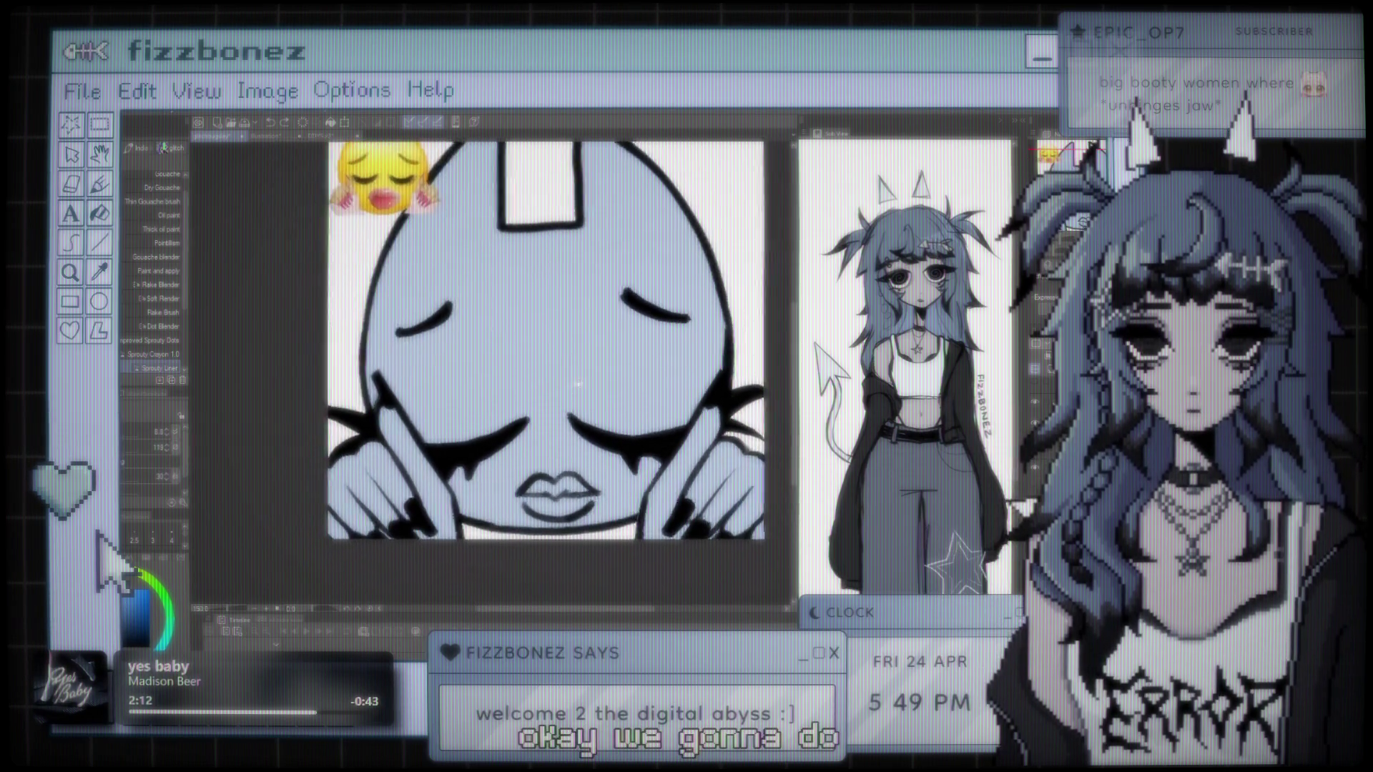
{"action": "scroll", "coordinate": [551, 436], "scroll_direction": "down", "scroll_amount": 1}
{"action": "scroll", "coordinate": [538, 412], "scroll_direction": "down", "scroll_amount": 1}
{"action": "scroll", "coordinate": [538, 413], "scroll_direction": "up", "scroll_amount": 1}
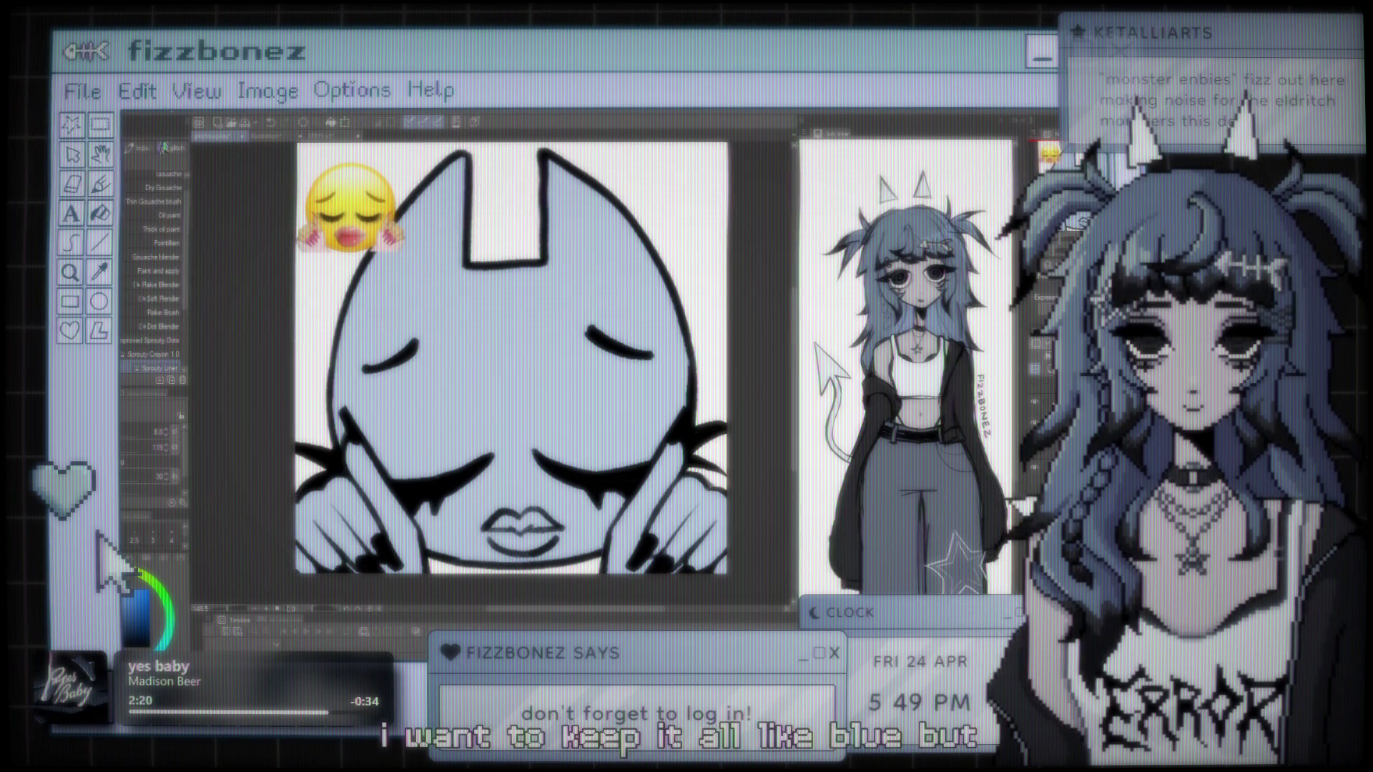
{"action": "key", "text": "x"}
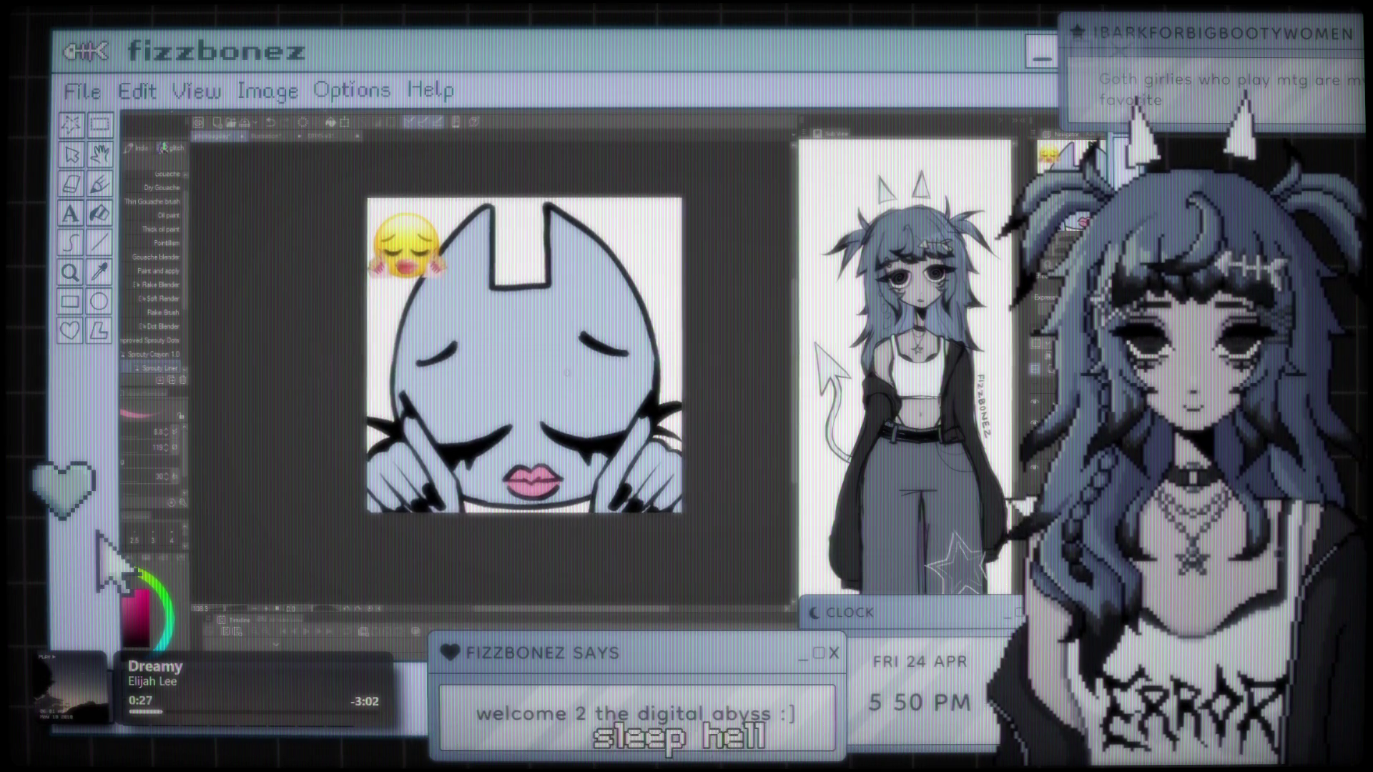
{"action": "scroll", "coordinate": [591, 357], "scroll_direction": "down", "scroll_amount": 1}
{"action": "scroll", "coordinate": [591, 357], "scroll_direction": "up", "scroll_amount": 1}
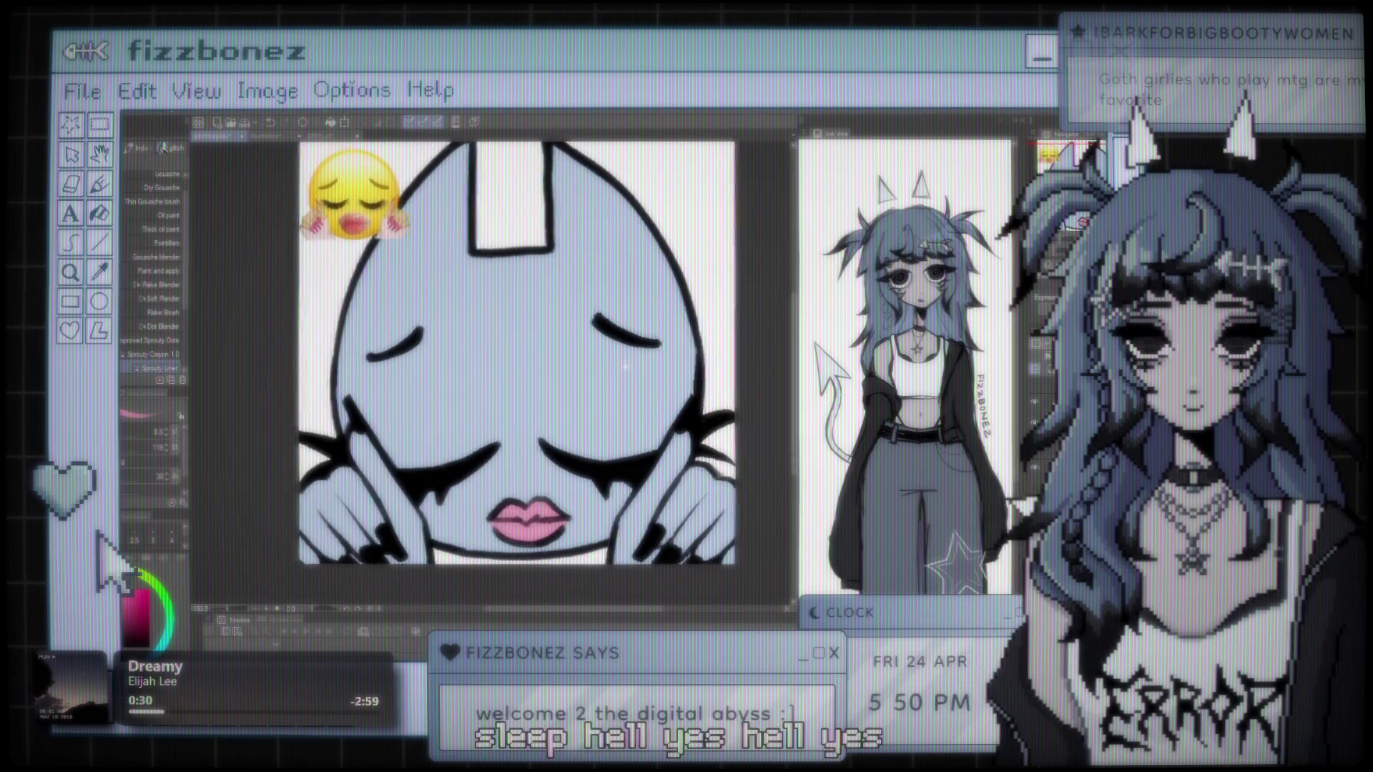
{"action": "scroll", "coordinate": [606, 371], "scroll_direction": "up", "scroll_amount": 1}
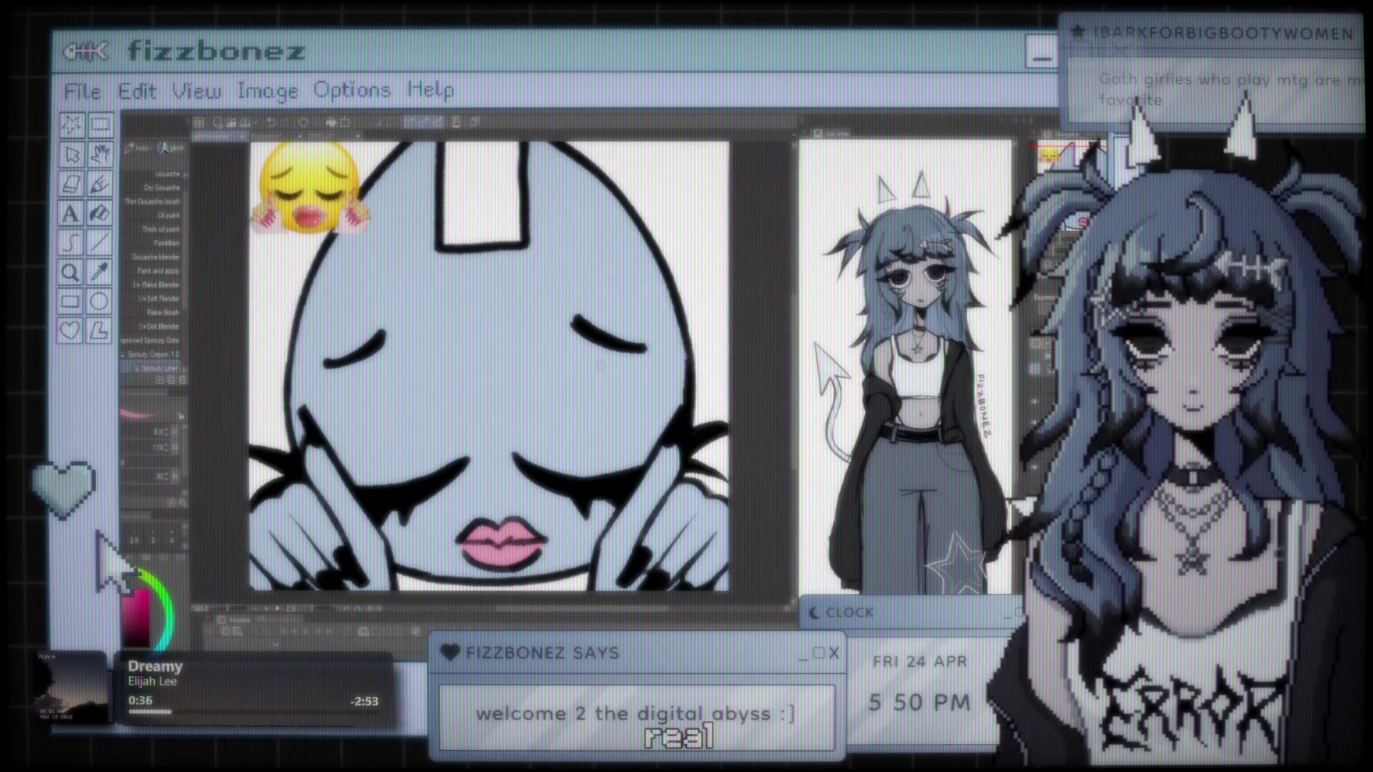
{"action": "scroll", "coordinate": [607, 370], "scroll_direction": "down", "scroll_amount": 1}
{"action": "scroll", "coordinate": [607, 385], "scroll_direction": "down", "scroll_amount": 1}
{"action": "scroll", "coordinate": [605, 388], "scroll_direction": "up", "scroll_amount": 1}
{"action": "scroll", "coordinate": [618, 441], "scroll_direction": "down", "scroll_amount": 1}
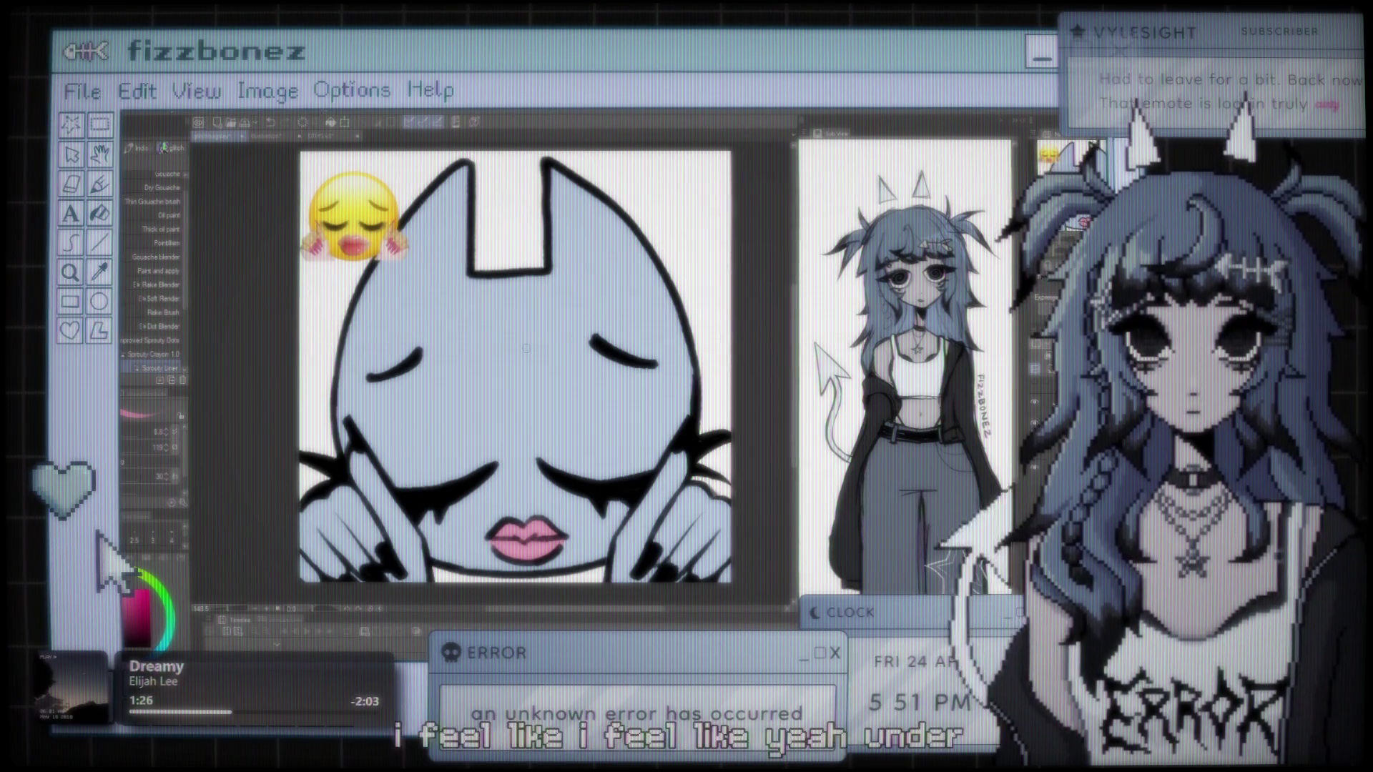
{"action": "scroll", "coordinate": [444, 392], "scroll_direction": "down", "scroll_amount": 1}
{"action": "scroll", "coordinate": [444, 392], "scroll_direction": "up", "scroll_amount": 1}
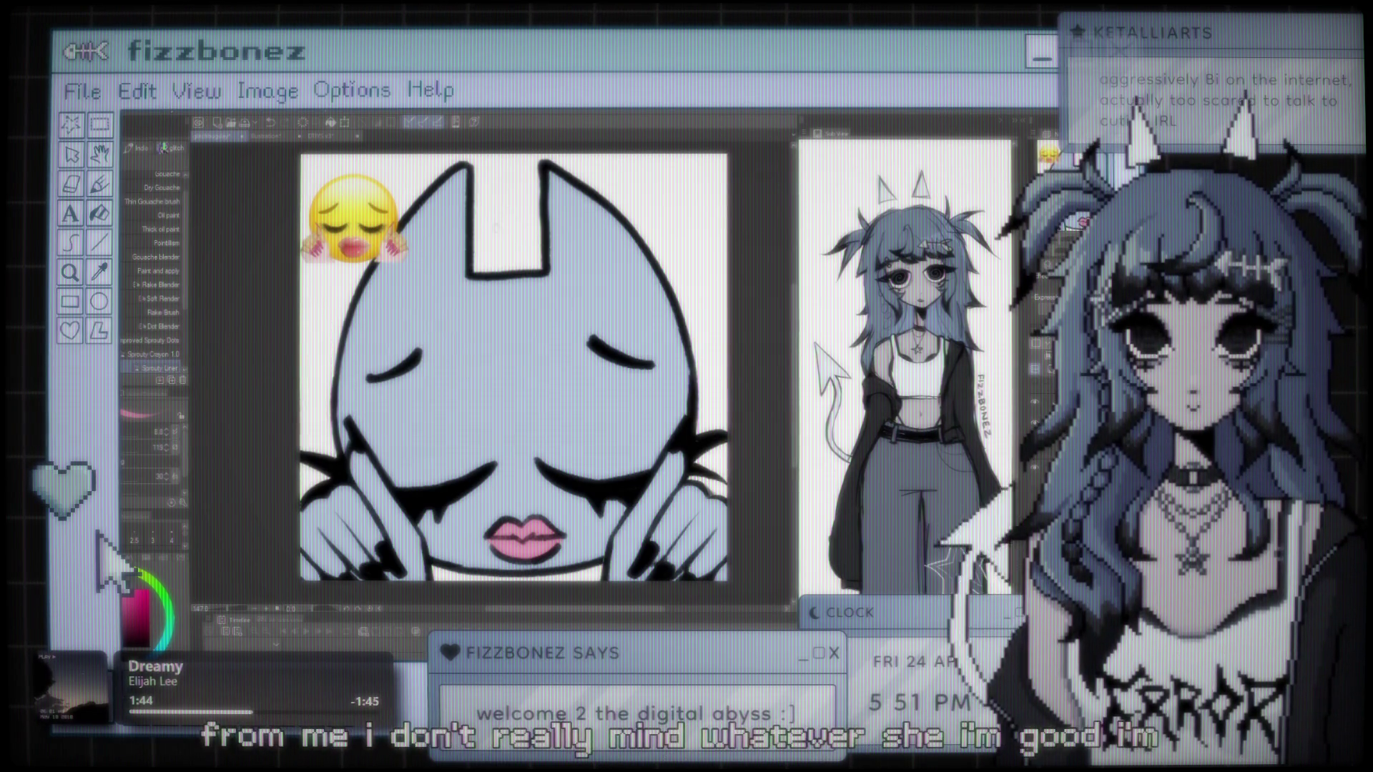
Step: Zoom in and out repeatedly over the cat drawing to inspect the lips and nails
{"action": "scroll", "coordinate": [543, 325], "scroll_direction": "down", "scroll_amount": 1}
{"action": "scroll", "coordinate": [543, 324], "scroll_direction": "down", "scroll_amount": 1}
{"action": "scroll", "coordinate": [542, 324], "scroll_direction": "down", "scroll_amount": 1}
{"action": "scroll", "coordinate": [542, 325], "scroll_direction": "down", "scroll_amount": 1}
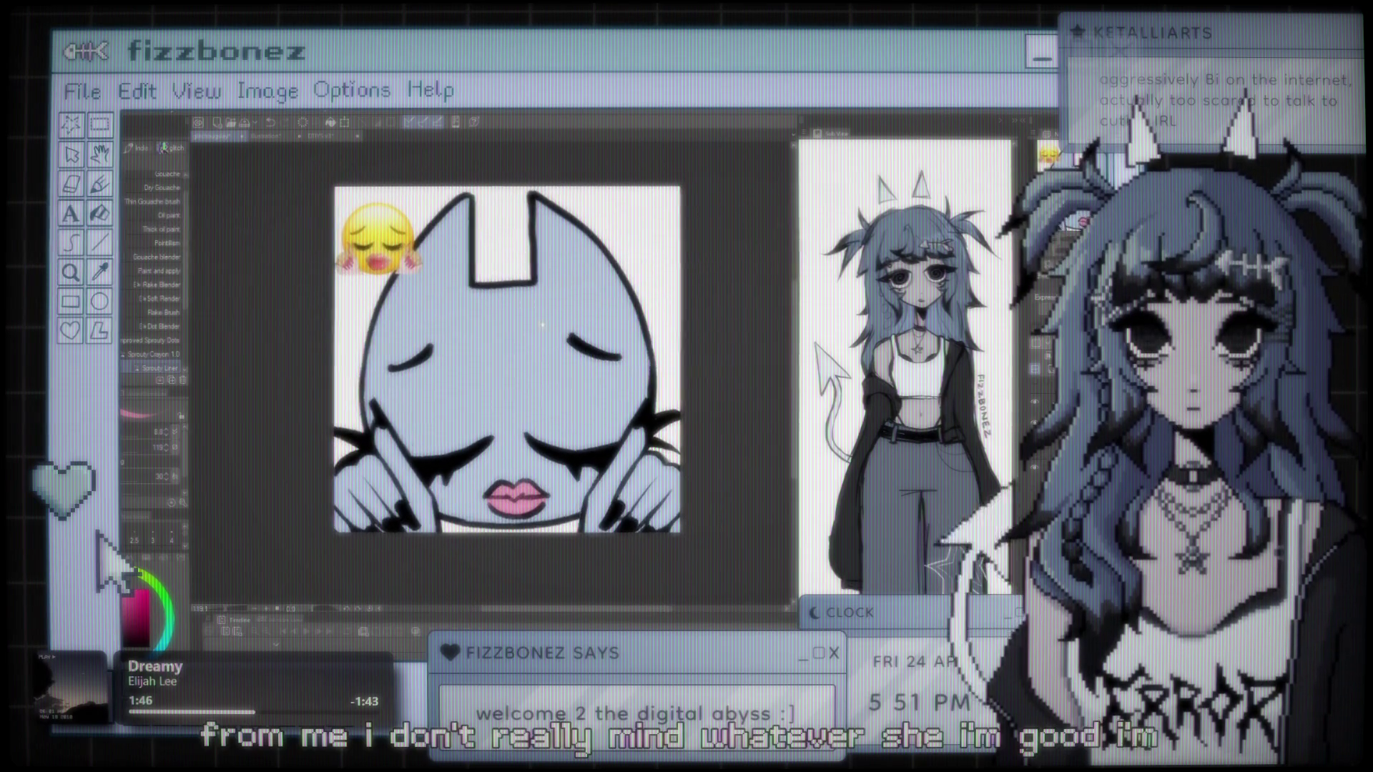
{"action": "scroll", "coordinate": [543, 324], "scroll_direction": "up", "scroll_amount": 1}
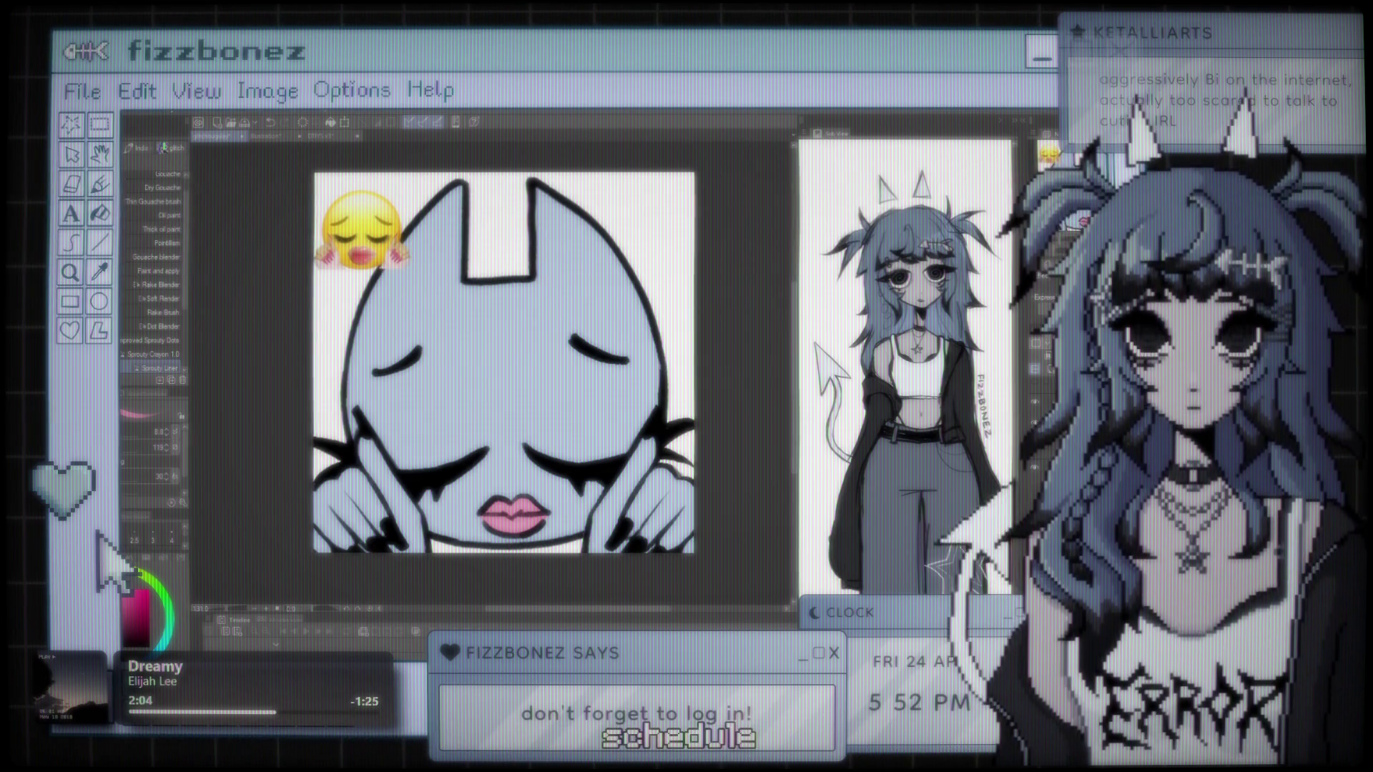
{"action": "scroll", "coordinate": [516, 343], "scroll_direction": "up", "scroll_amount": 2}
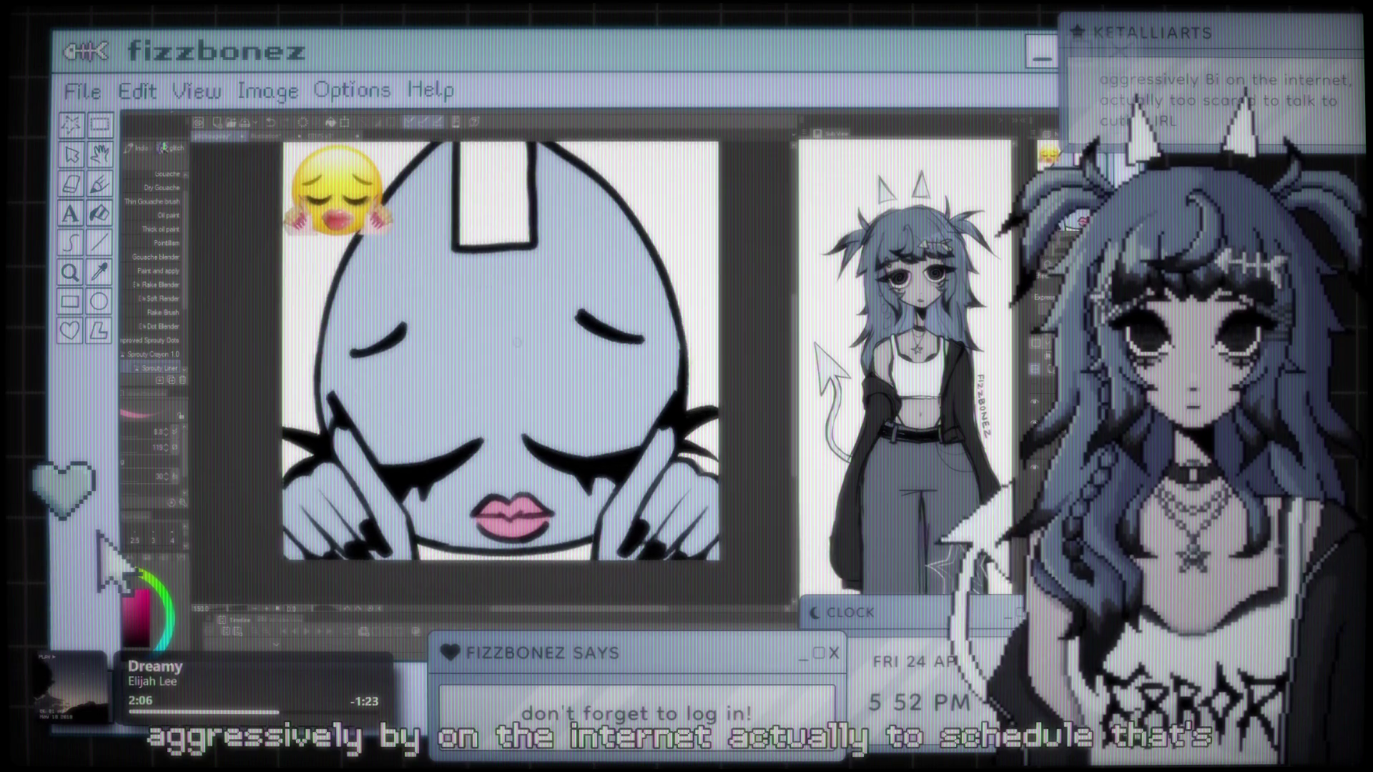
{"action": "scroll", "coordinate": [518, 345], "scroll_direction": "down", "scroll_amount": 2}
{"action": "scroll", "coordinate": [524, 355], "scroll_direction": "up", "scroll_amount": 1}
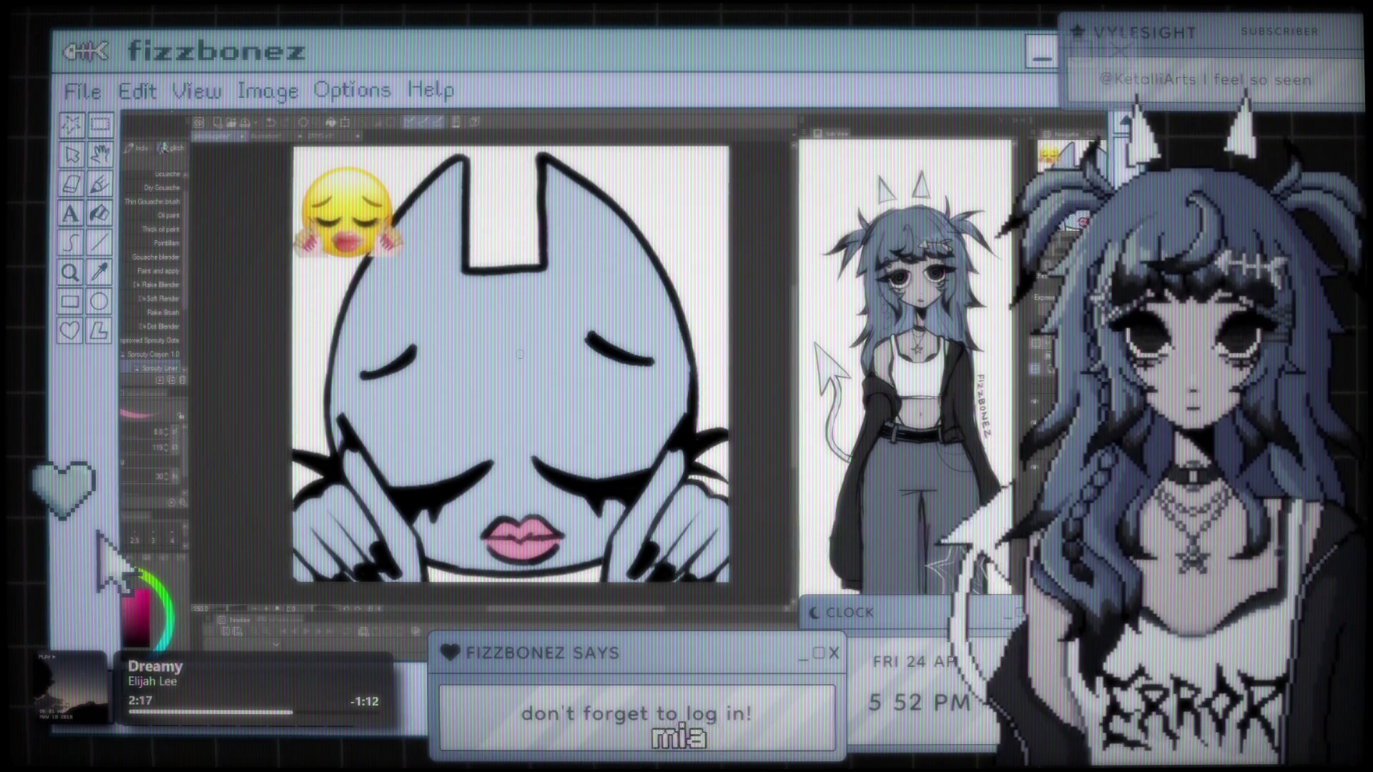
{"action": "scroll", "coordinate": [461, 354], "scroll_direction": "down", "scroll_amount": 2}
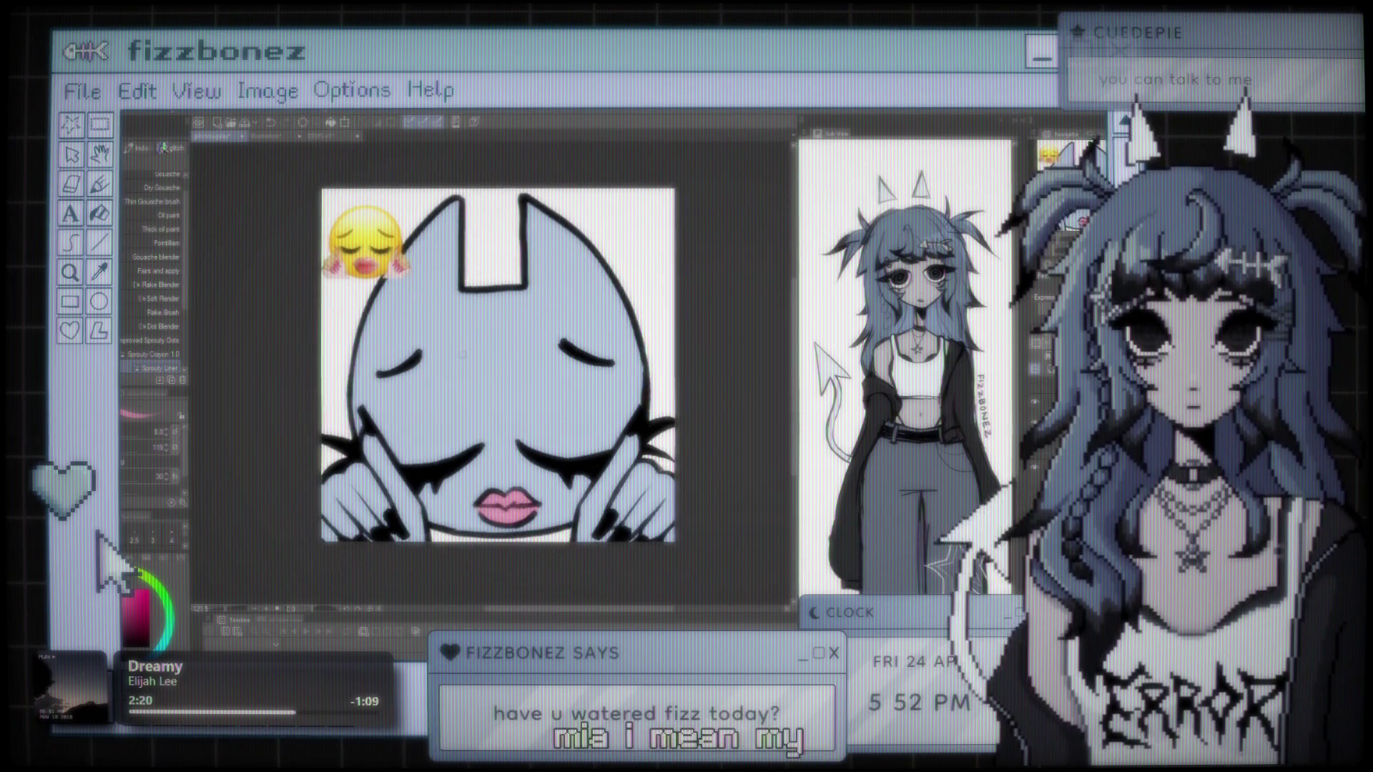
{"action": "scroll", "coordinate": [462, 354], "scroll_direction": "up", "scroll_amount": 2}
{"action": "scroll", "coordinate": [550, 350], "scroll_direction": "up", "scroll_amount": 1}
{"action": "scroll", "coordinate": [536, 339], "scroll_direction": "down", "scroll_amount": 1}
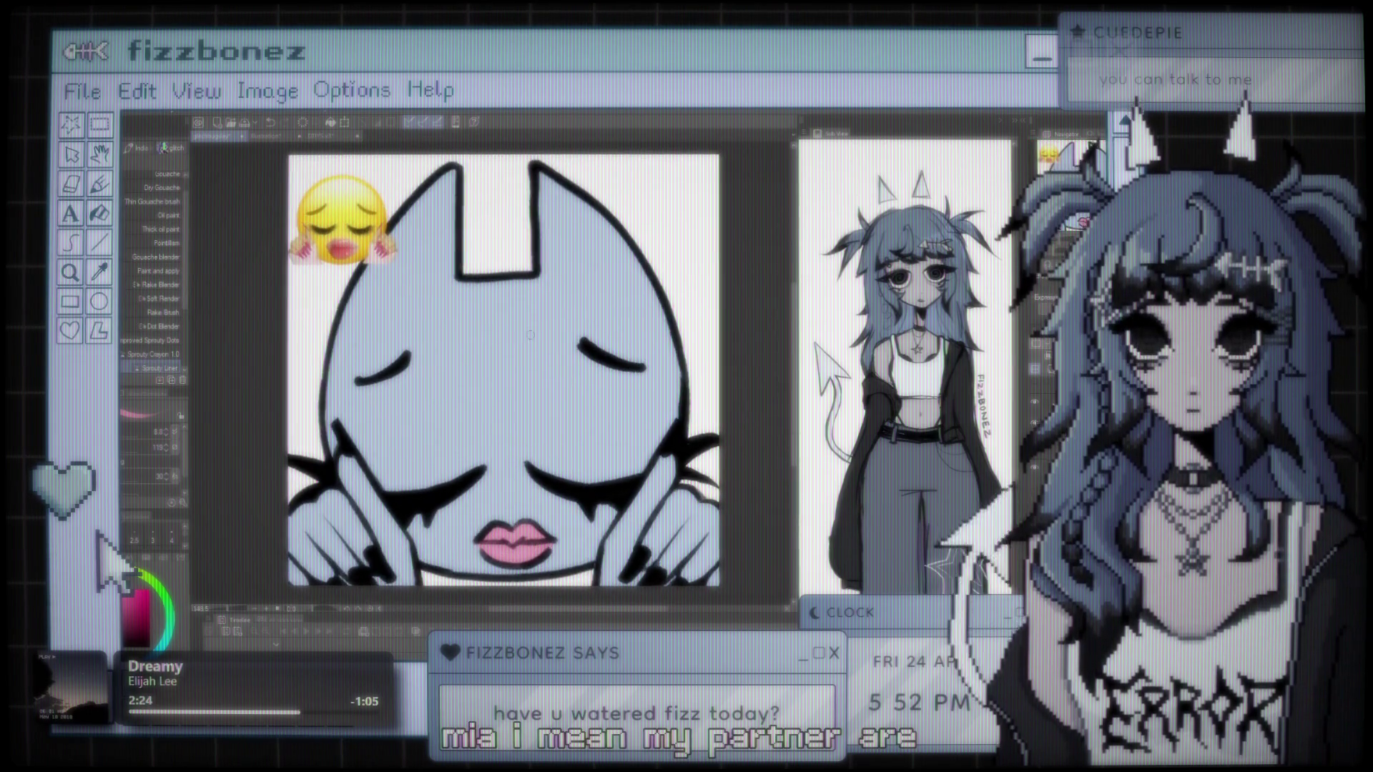
{"action": "scroll", "coordinate": [533, 334], "scroll_direction": "down", "scroll_amount": 1}
{"action": "scroll", "coordinate": [535, 334], "scroll_direction": "up", "scroll_amount": 1}
{"action": "scroll", "coordinate": [537, 335], "scroll_direction": "down", "scroll_amount": 2}
{"action": "scroll", "coordinate": [541, 334], "scroll_direction": "up", "scroll_amount": 1}
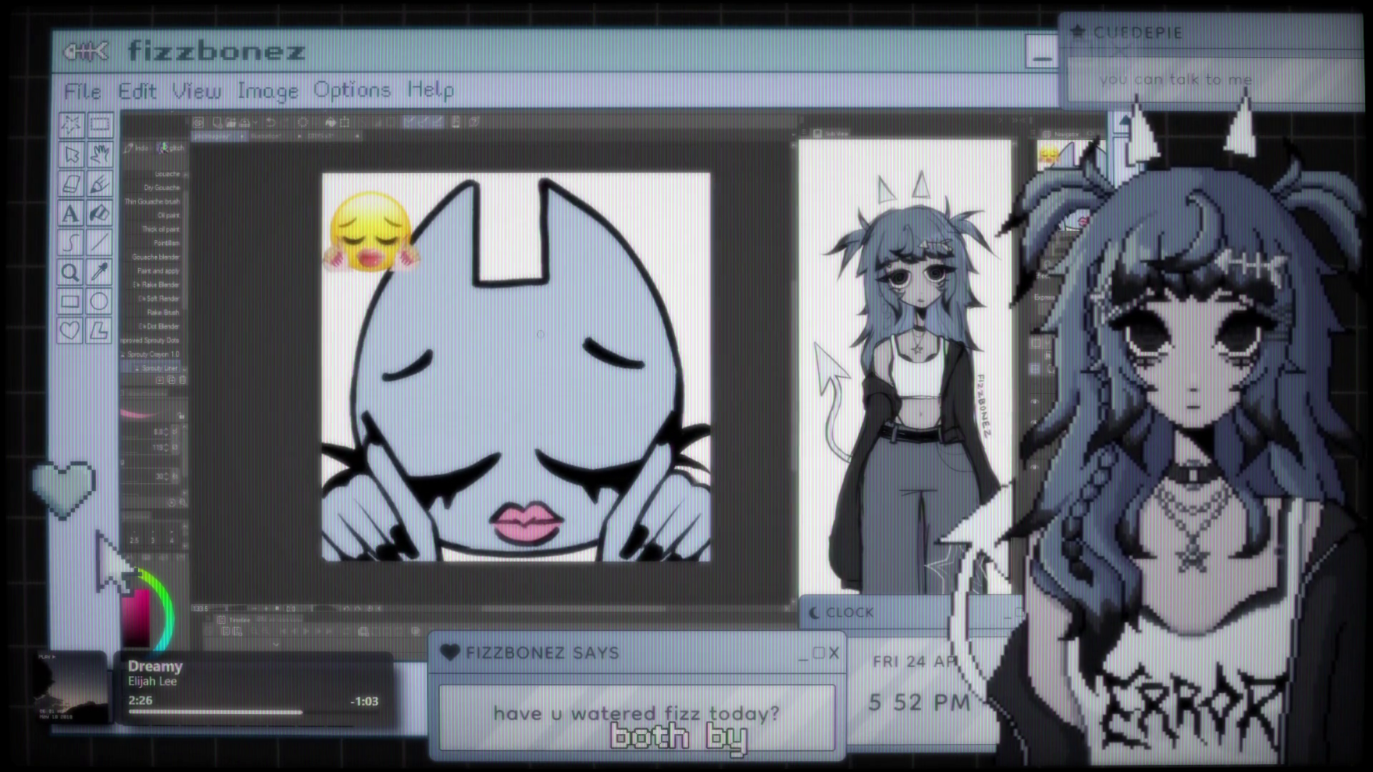
{"action": "scroll", "coordinate": [541, 334], "scroll_direction": "up", "scroll_amount": 1}
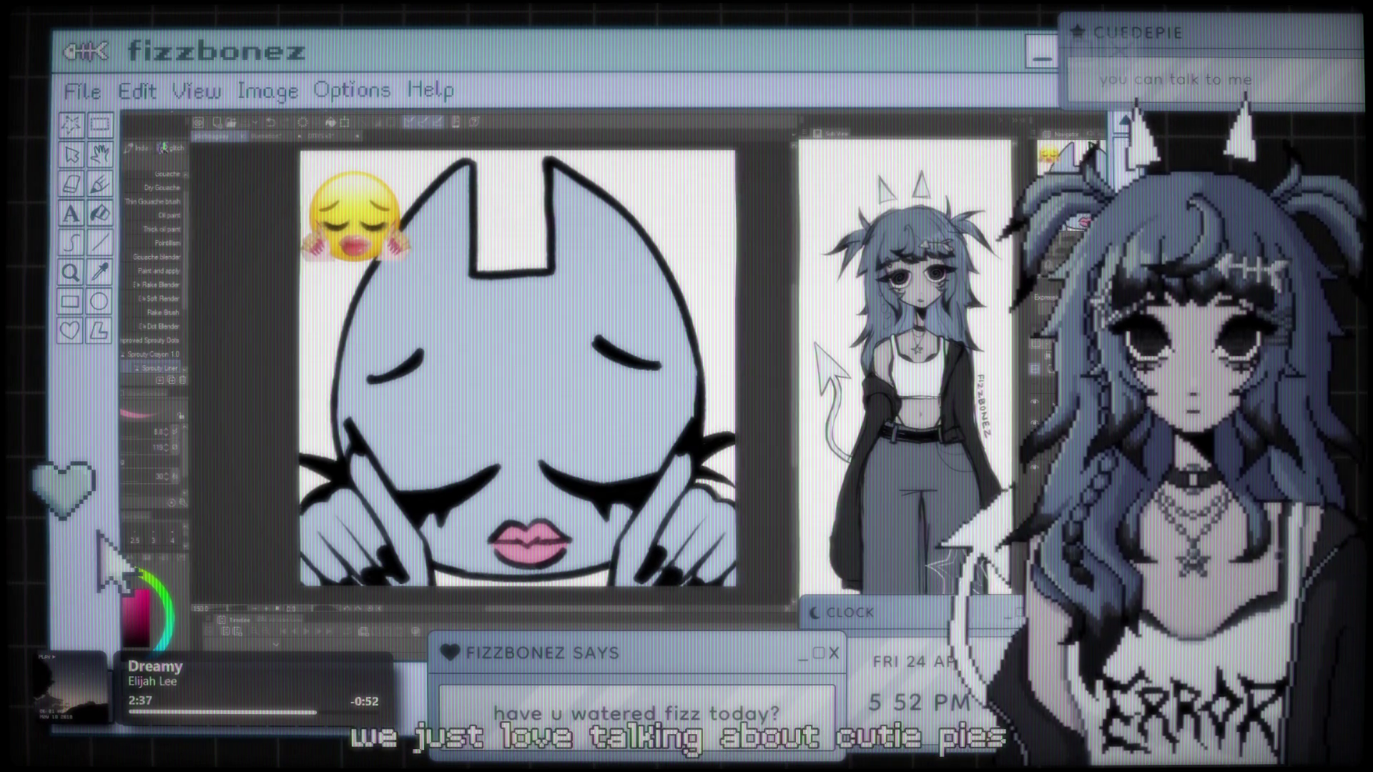
{"action": "scroll", "coordinate": [578, 283], "scroll_direction": "down", "scroll_amount": 1}
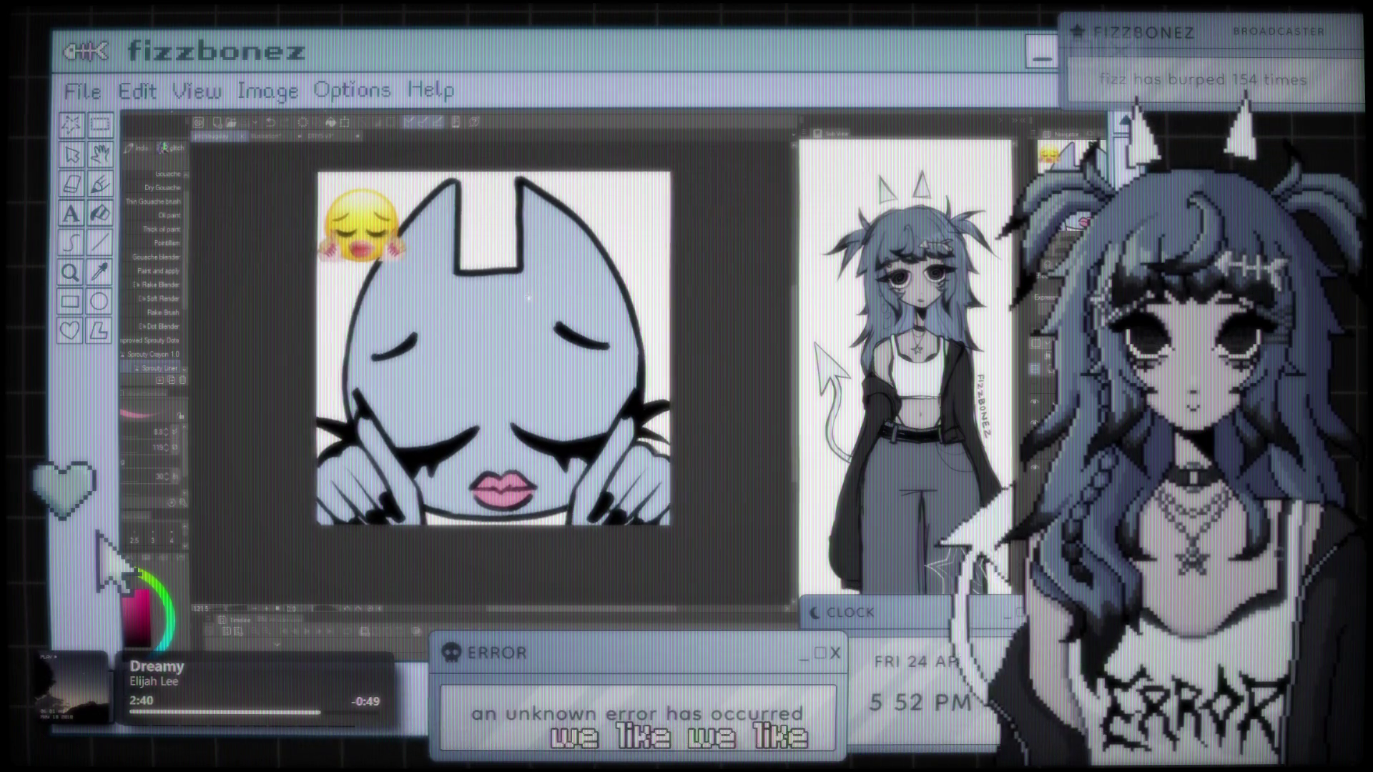
{"action": "scroll", "coordinate": [578, 284], "scroll_direction": "down", "scroll_amount": 1}
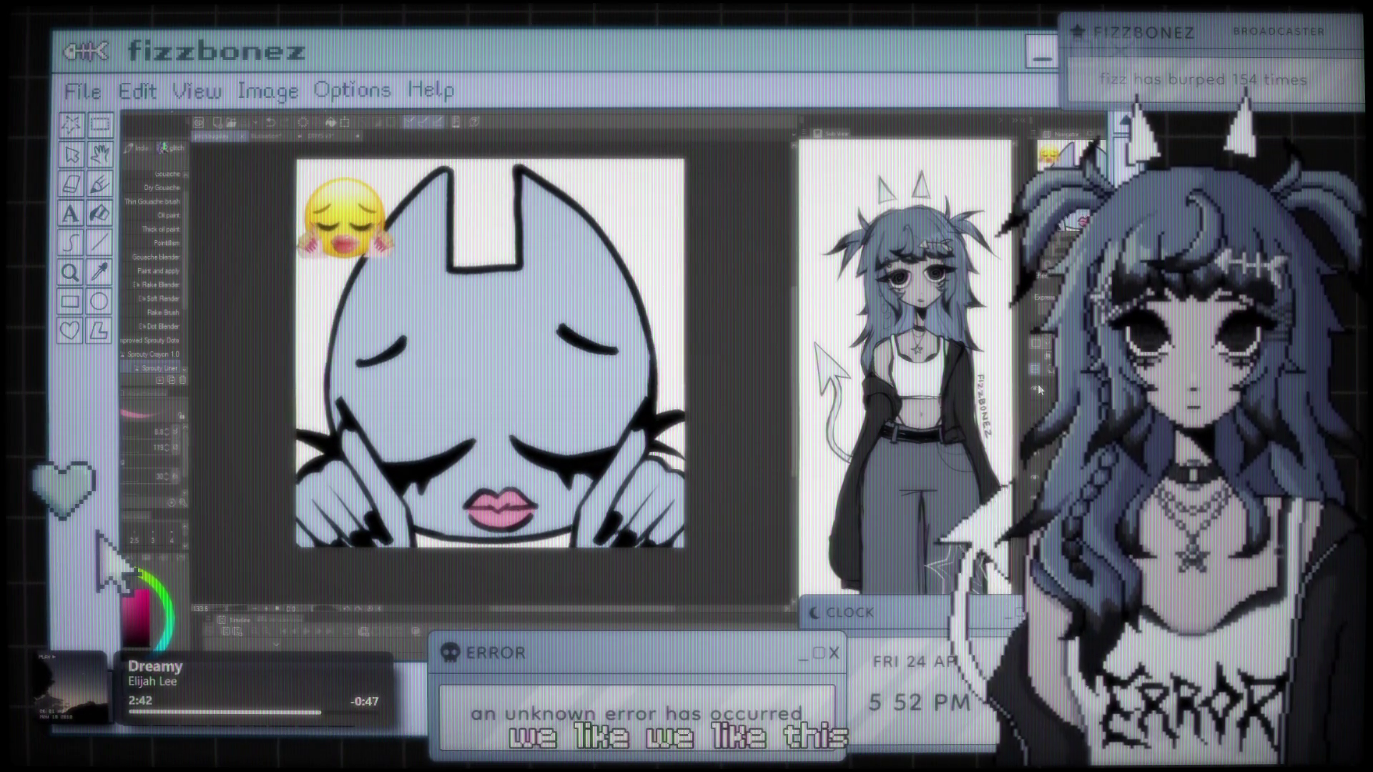
{"action": "scroll", "coordinate": [438, 367], "scroll_direction": "down", "scroll_amount": 1}
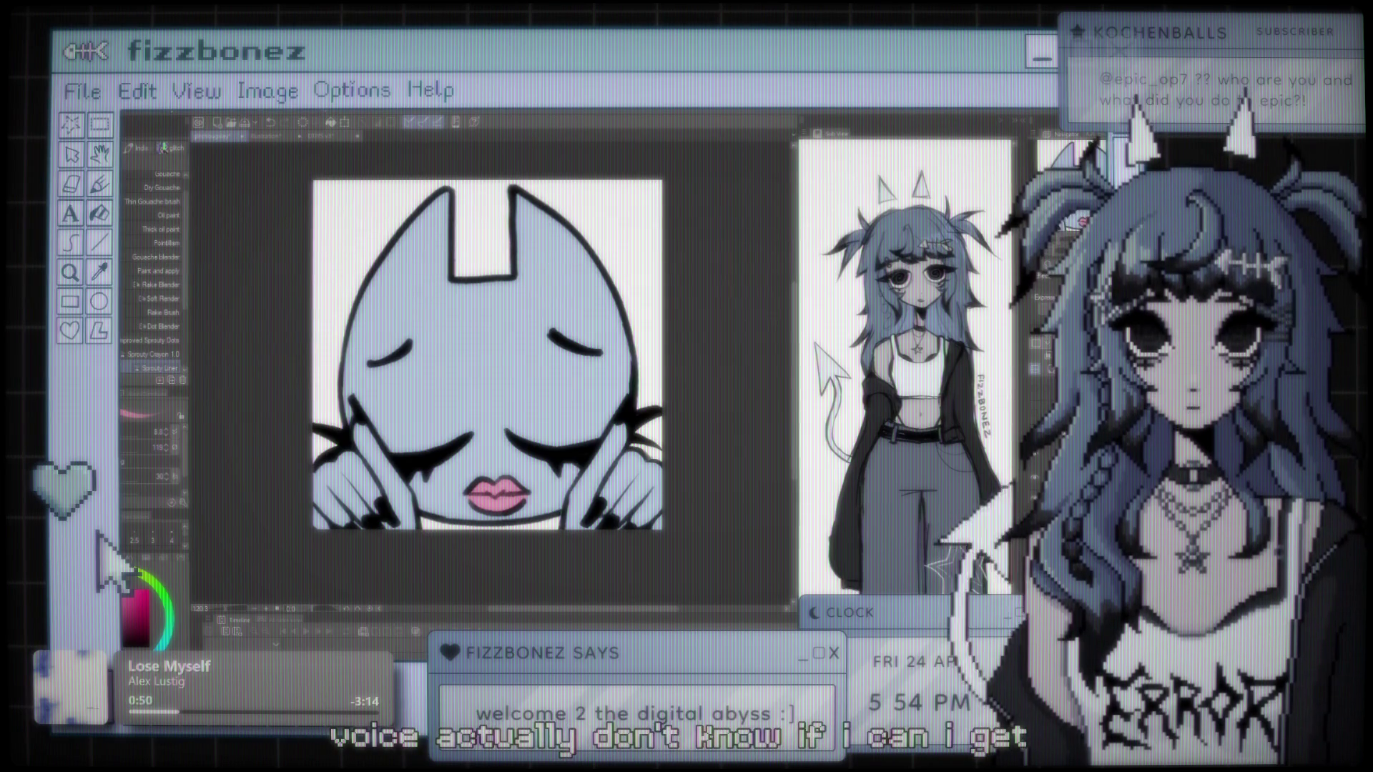
Step: Recentre the view and fill the lips and one left-hand fingernail with pink
{"action": "scroll", "coordinate": [442, 389], "scroll_direction": "up", "scroll_amount": 2}
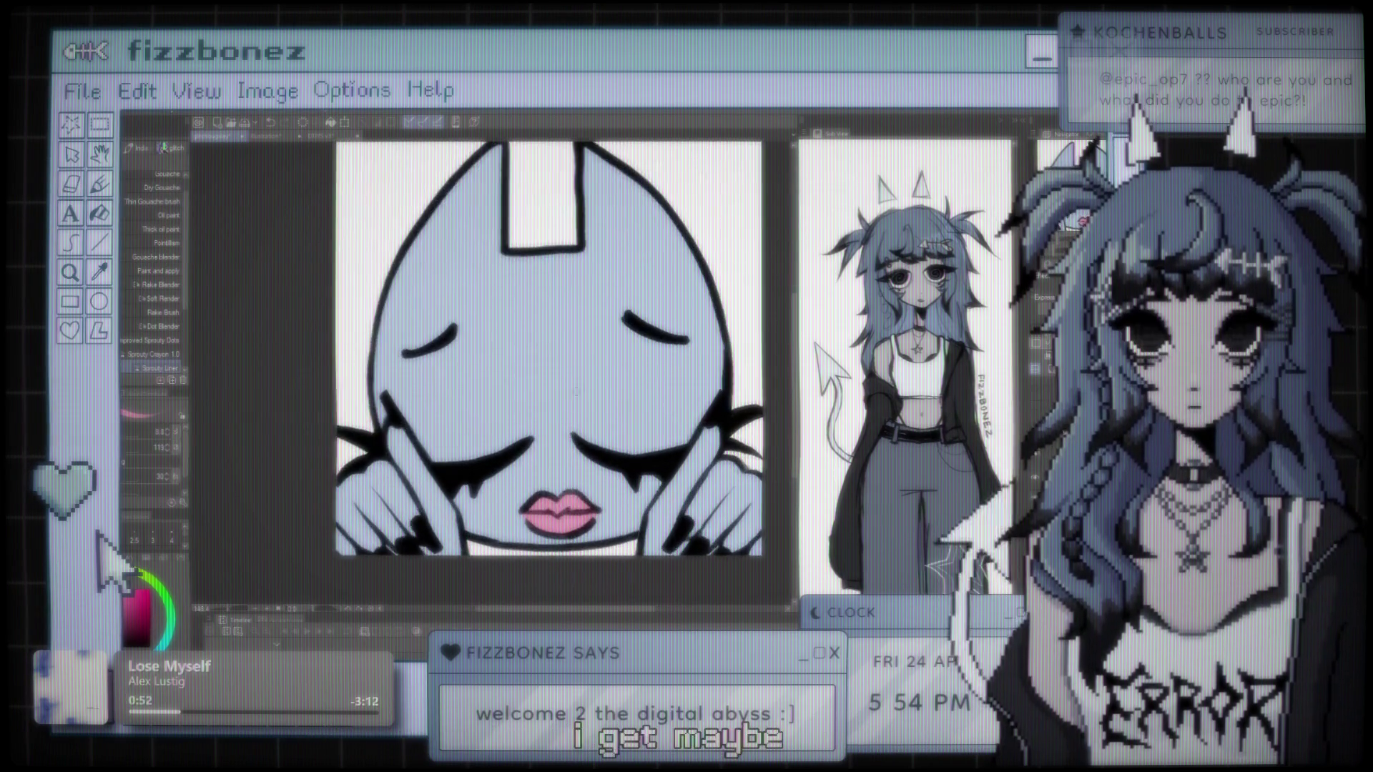
{"action": "left_click_drag", "start_coordinate": [554, 397], "coordinate": [532, 406]}
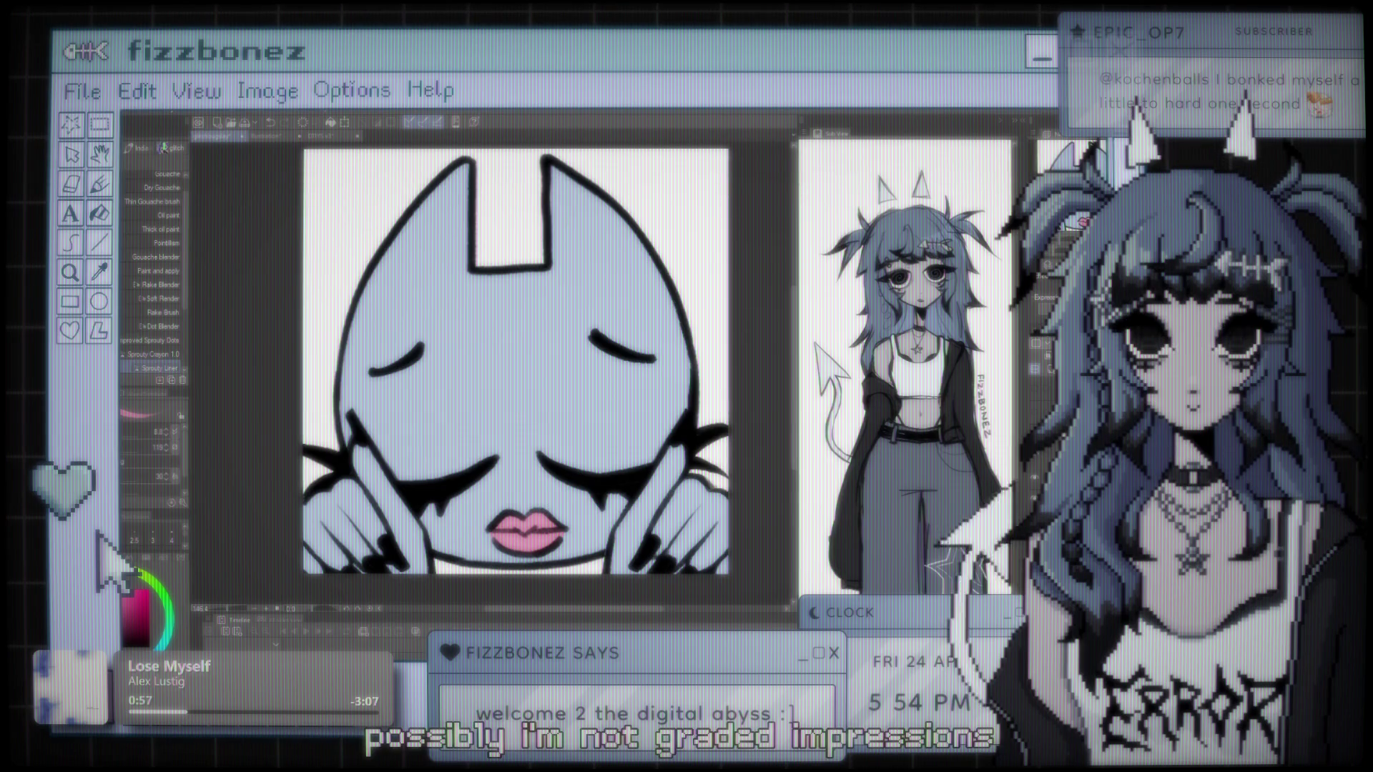
{"action": "left_click", "coordinate": [526, 529]}
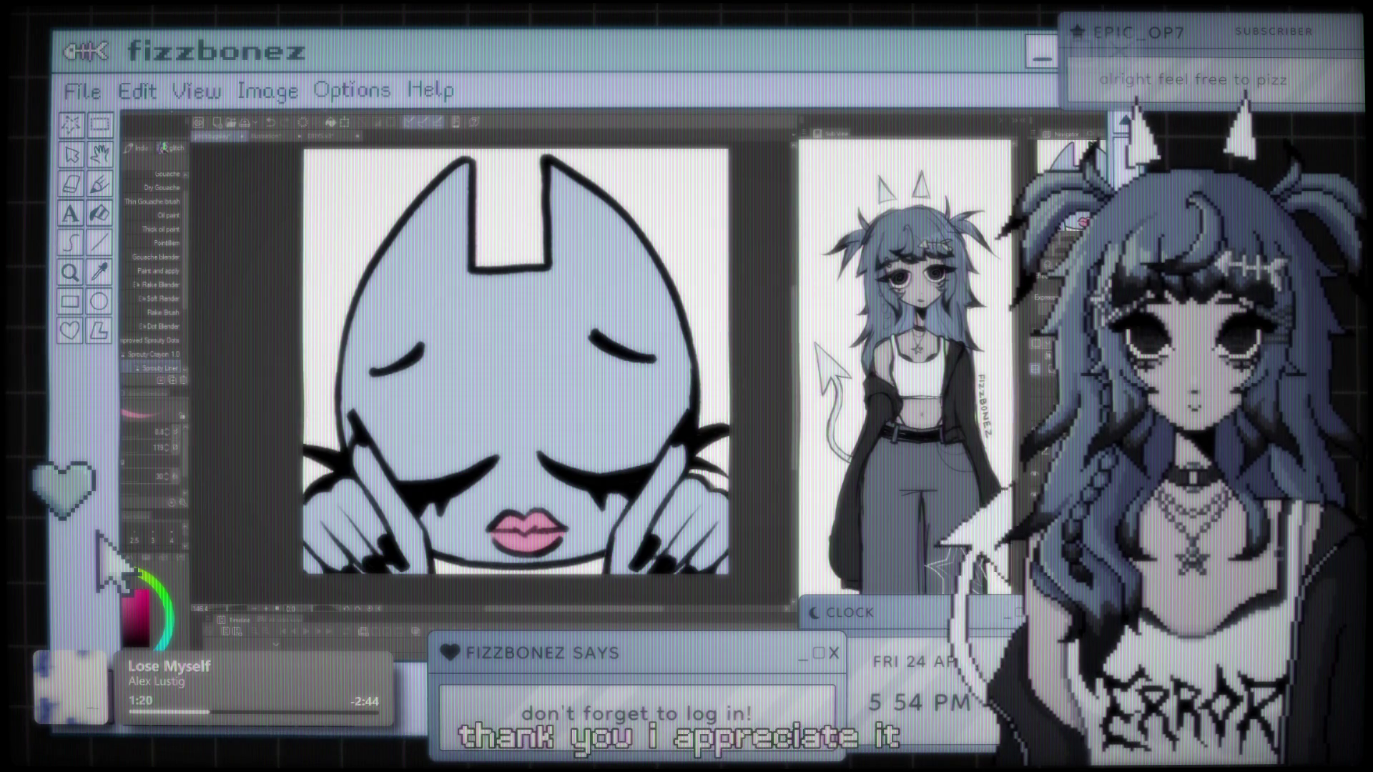
{"action": "left_click", "coordinate": [387, 544]}
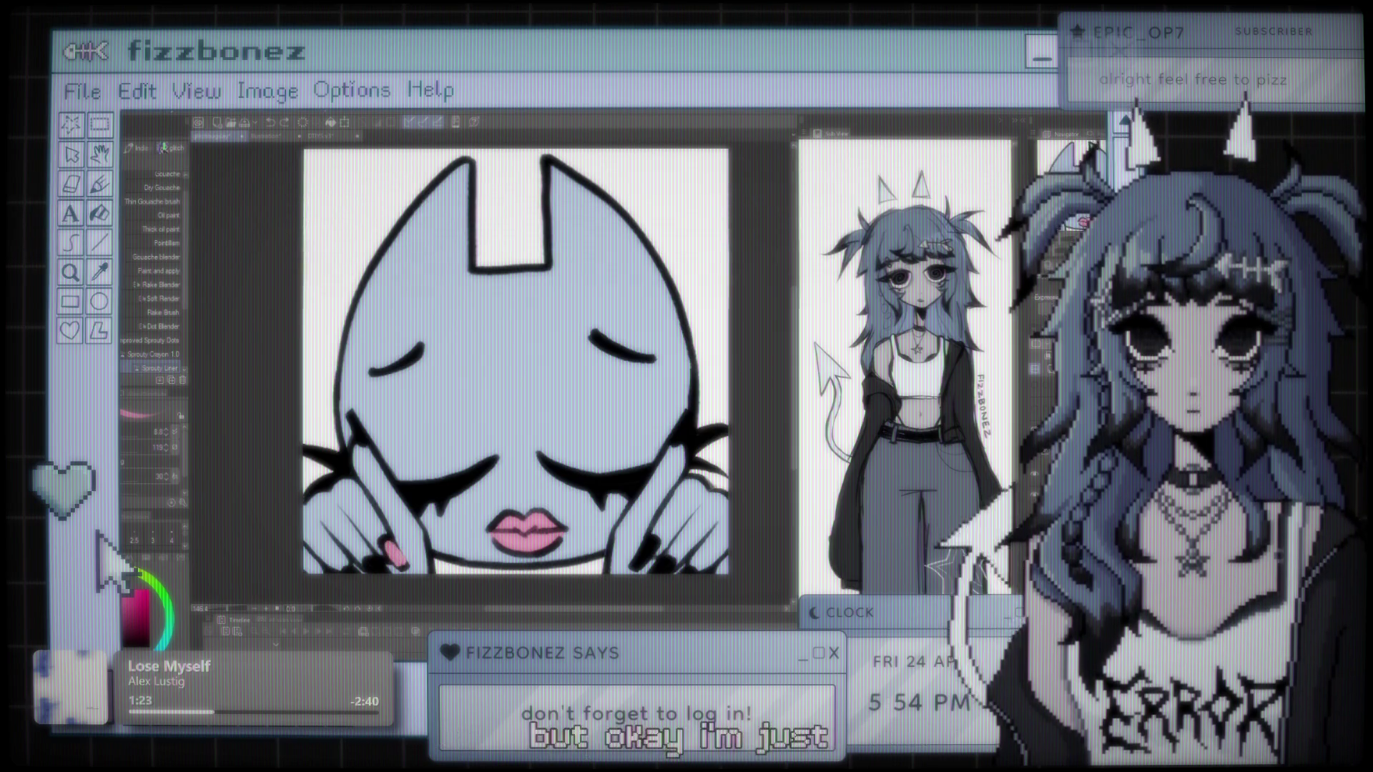
Step: Refill the left-hand nail pink after an undo, then brush pink onto a right-hand nail
{"action": "key", "text": "ctrl+z"}
{"action": "left_click", "coordinate": [387, 548]}
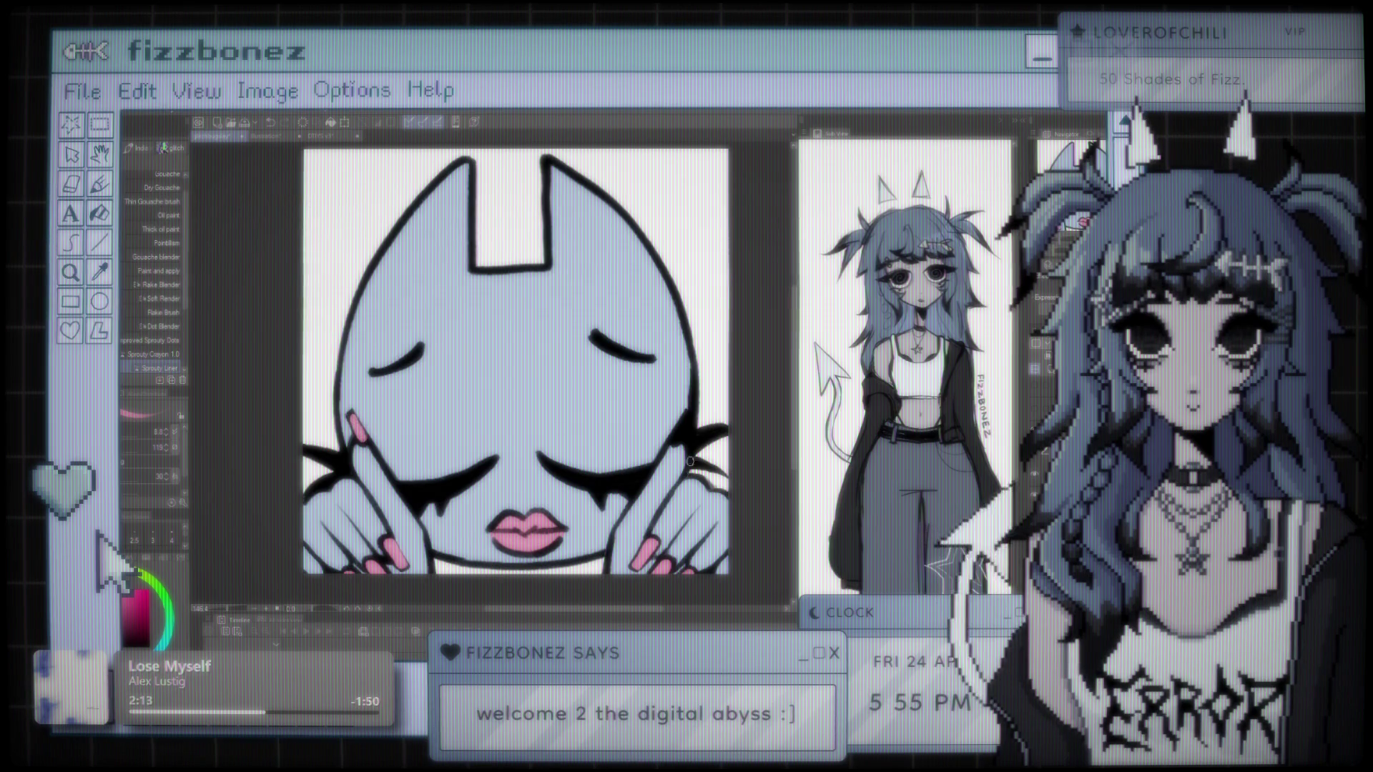
{"action": "left_click_drag", "start_coordinate": [682, 425], "coordinate": [679, 429]}
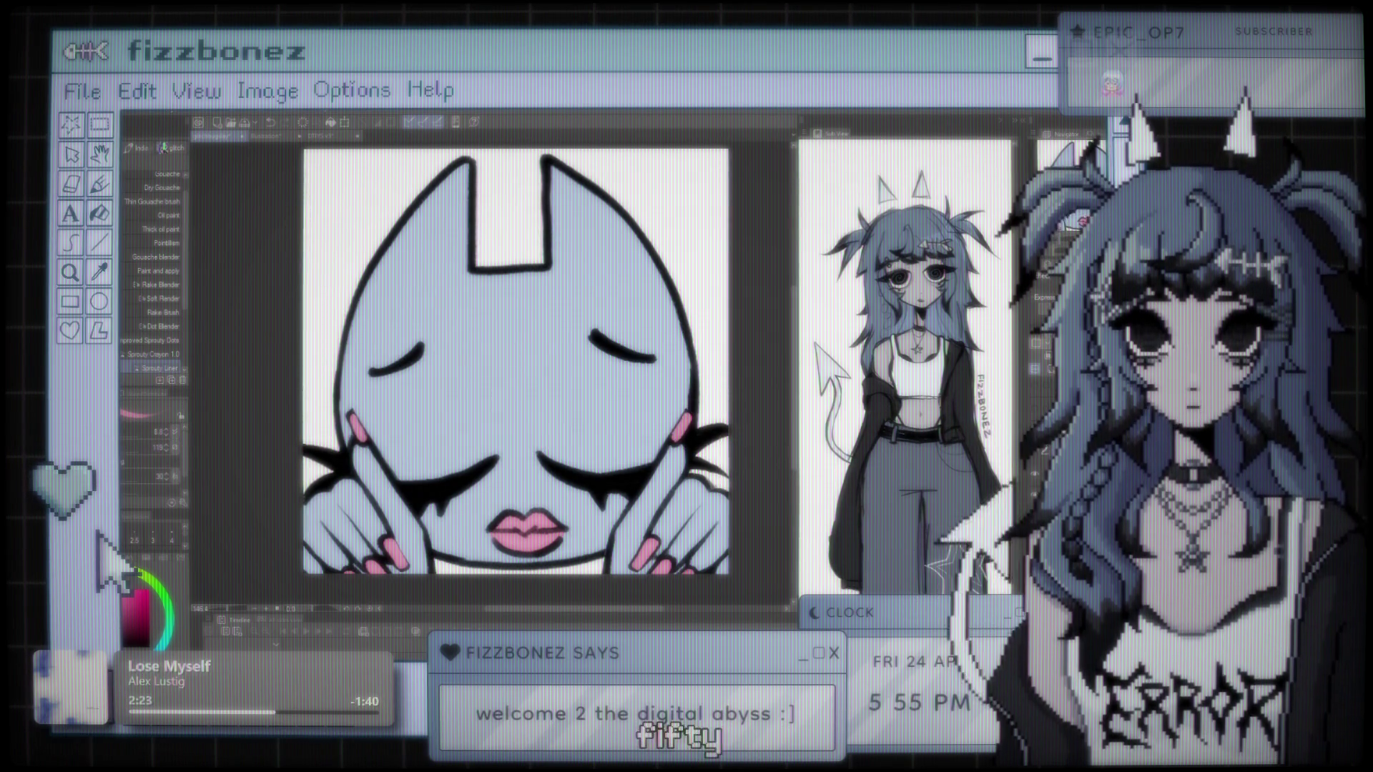
{"action": "key", "text": "ctrl+minus"}
{"action": "scroll", "coordinate": [518, 381], "scroll_direction": "up", "scroll_amount": 2}
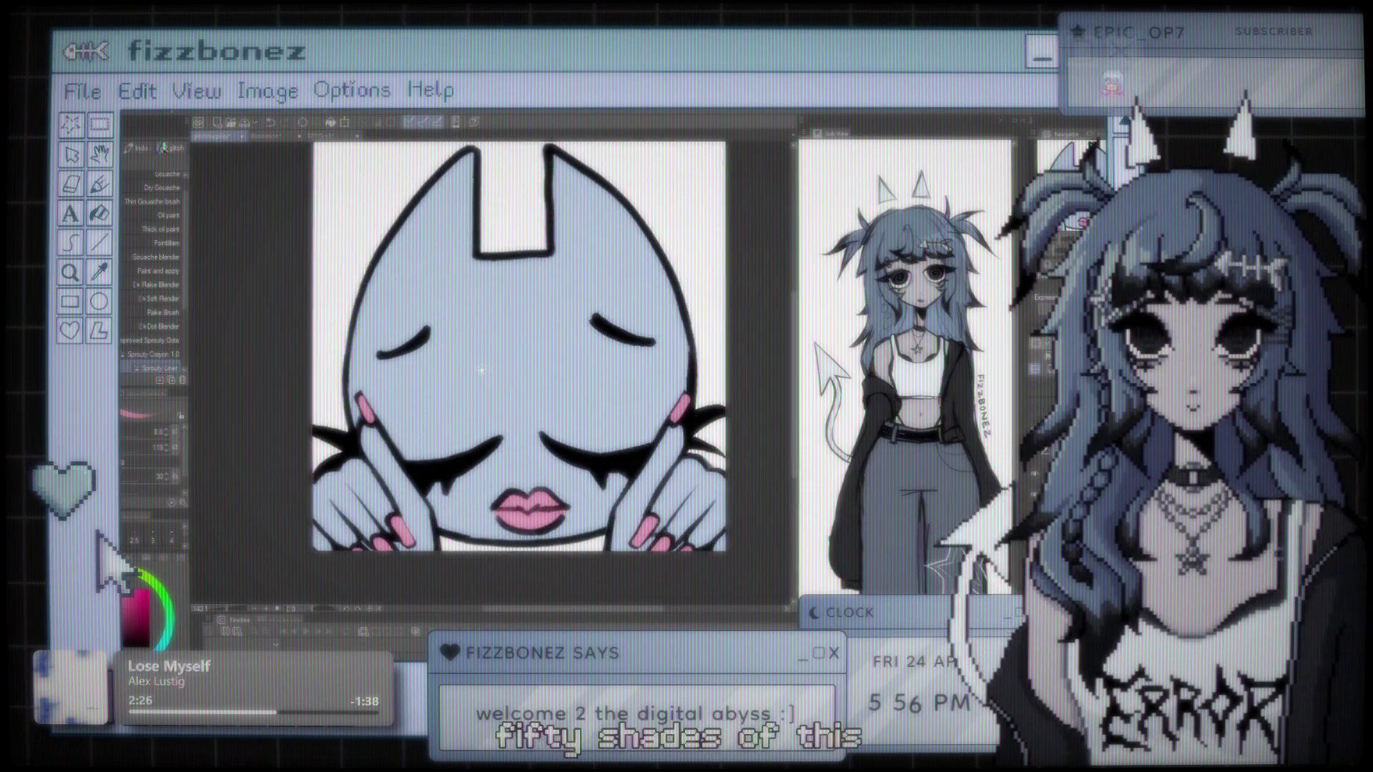
{"action": "scroll", "coordinate": [477, 341], "scroll_direction": "up", "scroll_amount": 1}
{"action": "scroll", "coordinate": [486, 345], "scroll_direction": "up", "scroll_amount": 1}
{"action": "scroll", "coordinate": [497, 349], "scroll_direction": "up", "scroll_amount": 1}
{"action": "scroll", "coordinate": [508, 353], "scroll_direction": "down", "scroll_amount": 2}
{"action": "scroll", "coordinate": [508, 353], "scroll_direction": "down", "scroll_amount": 1}
{"action": "scroll", "coordinate": [508, 353], "scroll_direction": "down", "scroll_amount": 1}
{"action": "scroll", "coordinate": [508, 353], "scroll_direction": "up", "scroll_amount": 1}
{"action": "scroll", "coordinate": [508, 353], "scroll_direction": "up", "scroll_amount": 1}
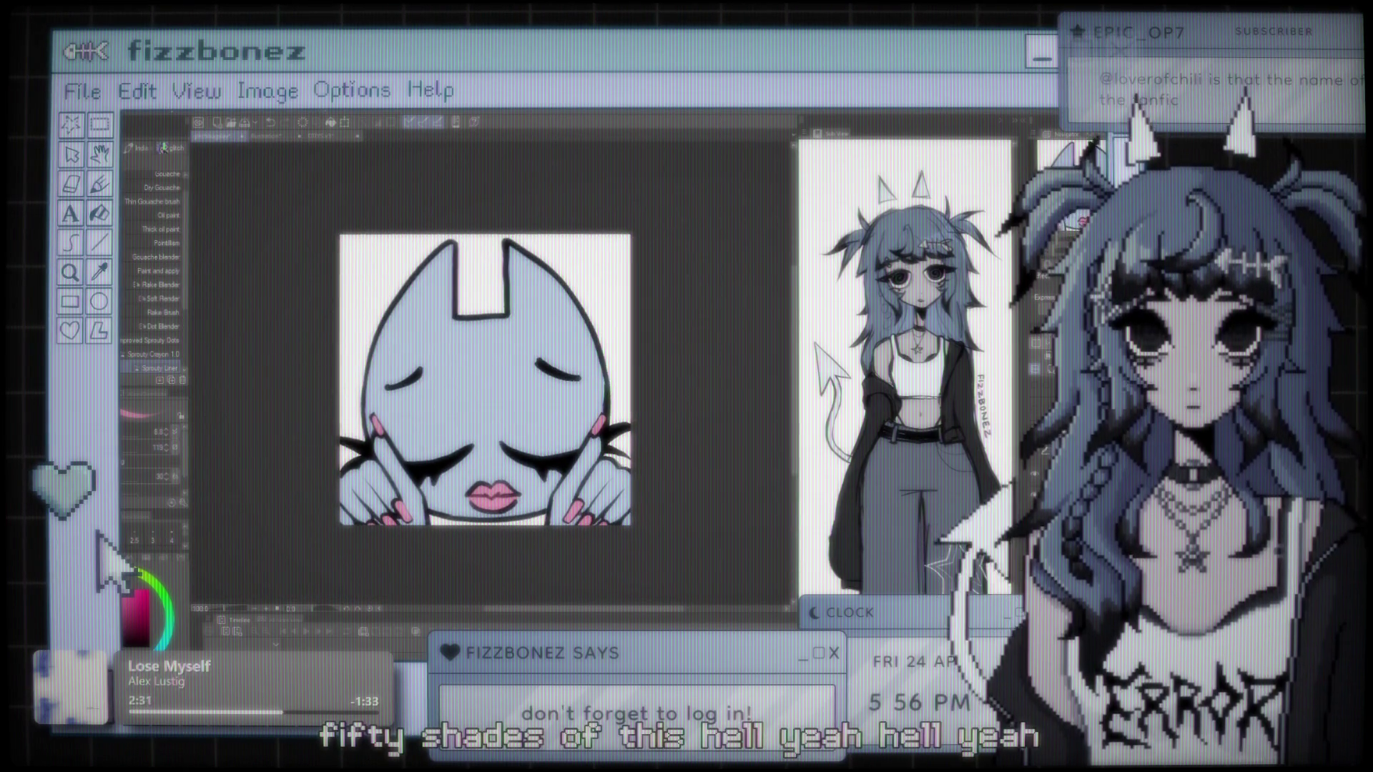
{"action": "scroll", "coordinate": [585, 388], "scroll_direction": "down", "scroll_amount": 1}
{"action": "scroll", "coordinate": [584, 388], "scroll_direction": "up", "scroll_amount": 1}
{"action": "scroll", "coordinate": [607, 383], "scroll_direction": "up", "scroll_amount": 1}
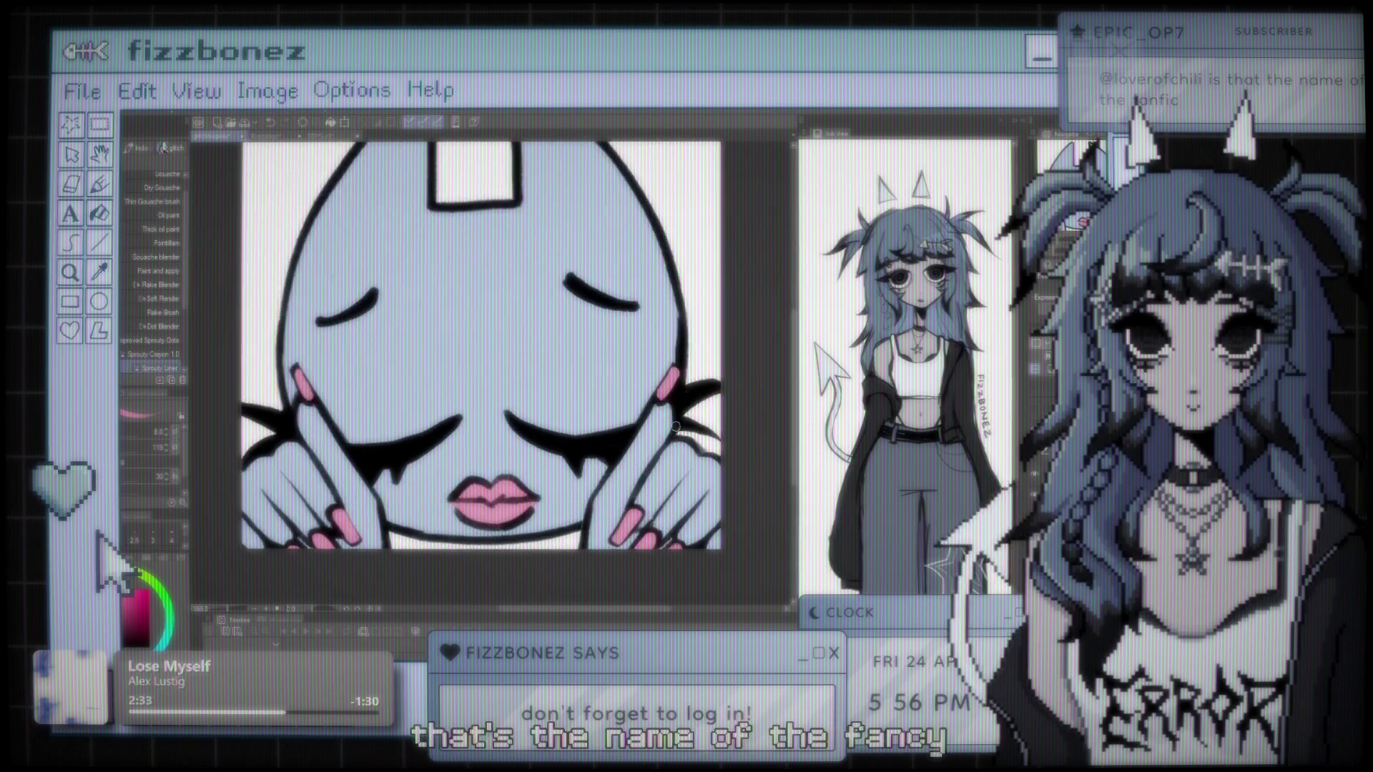
{"action": "scroll", "coordinate": [629, 379], "scroll_direction": "up", "scroll_amount": 1}
{"action": "scroll", "coordinate": [641, 376], "scroll_direction": "up", "scroll_amount": 1}
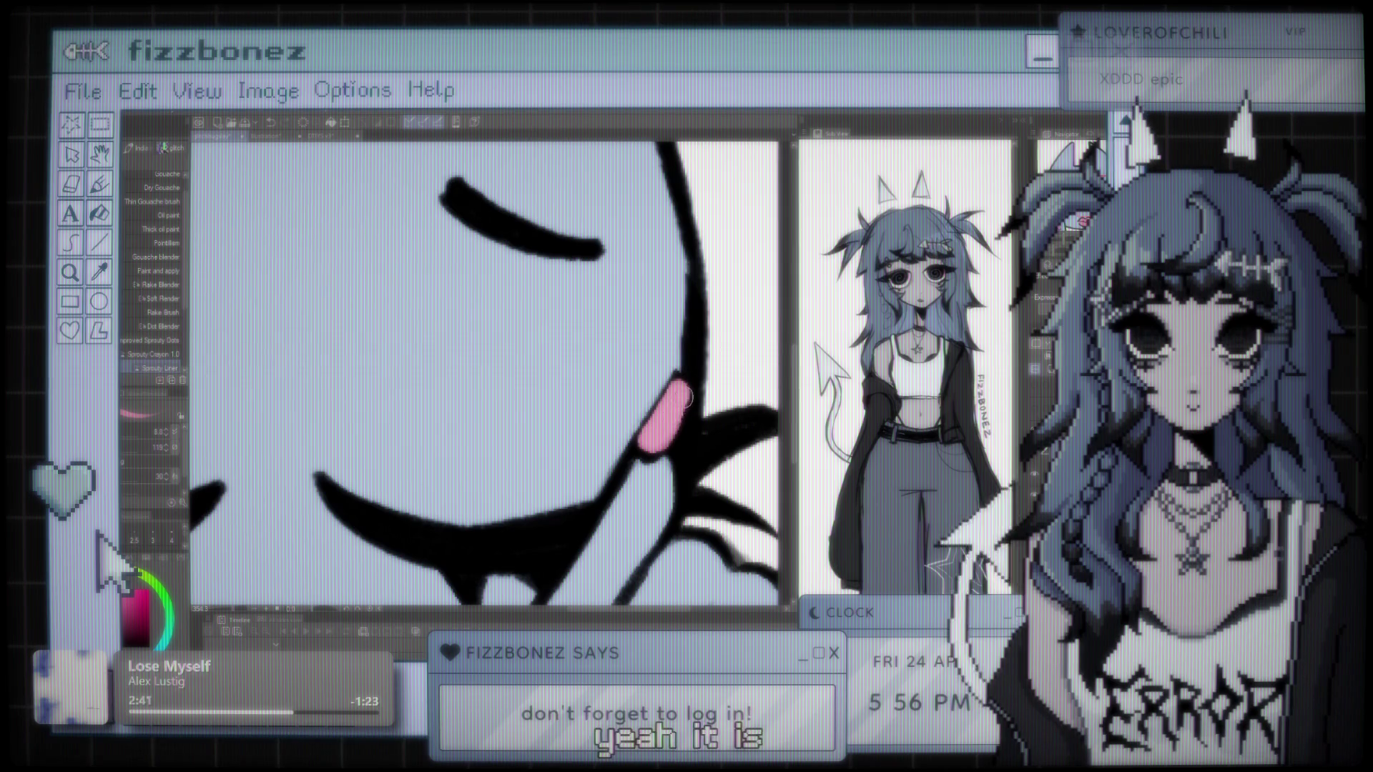
{"action": "scroll", "coordinate": [528, 367], "scroll_direction": "down", "scroll_amount": 6}
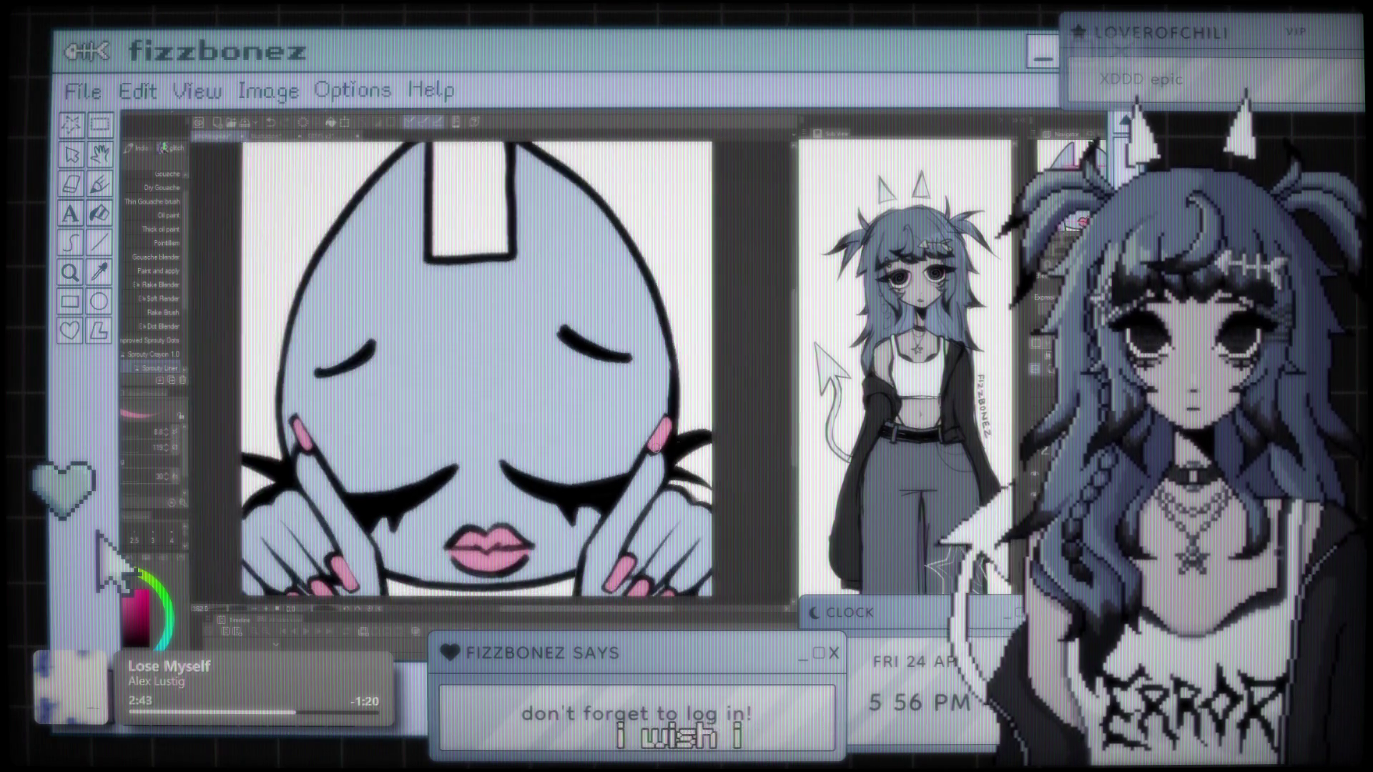
{"action": "scroll", "coordinate": [543, 335], "scroll_direction": "up", "scroll_amount": 4}
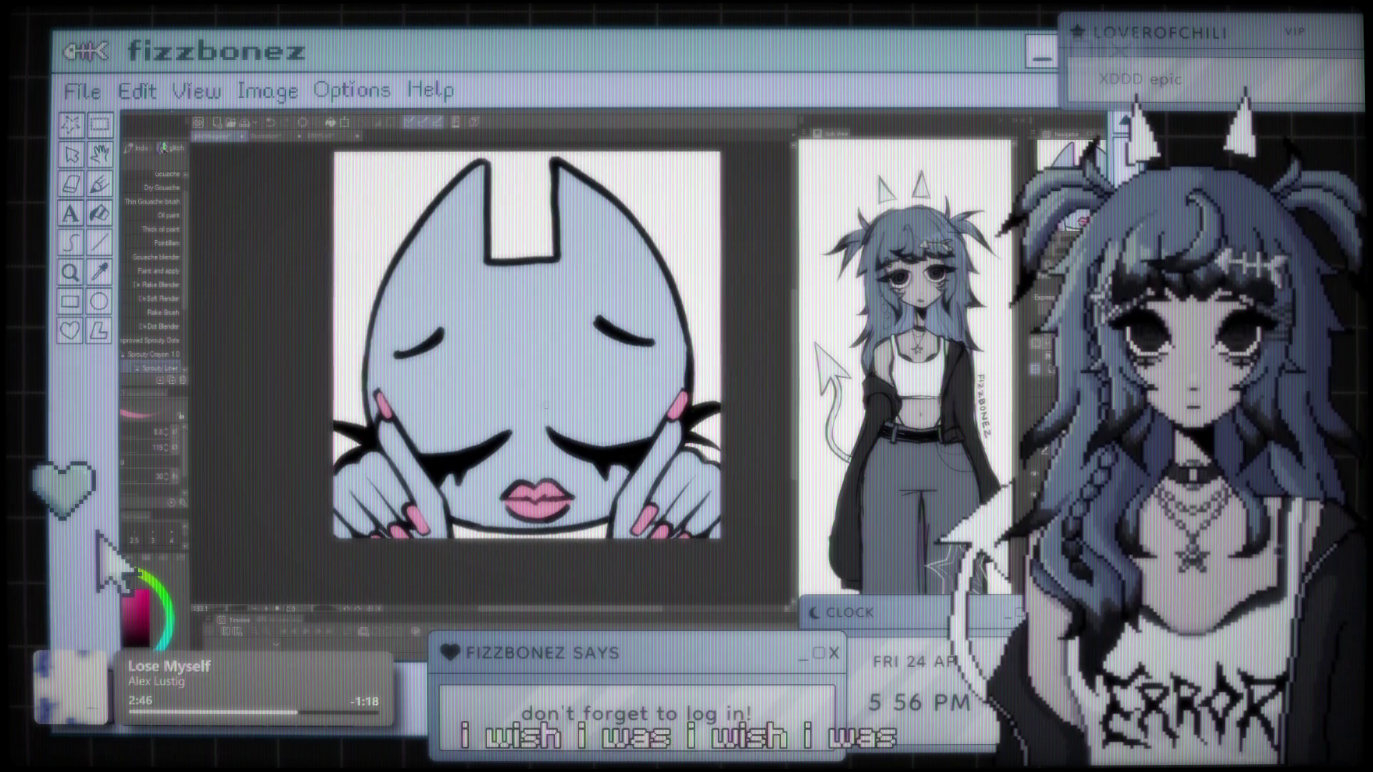
{"action": "scroll", "coordinate": [640, 472], "scroll_direction": "down", "scroll_amount": 2}
{"action": "scroll", "coordinate": [608, 429], "scroll_direction": "up", "scroll_amount": 4}
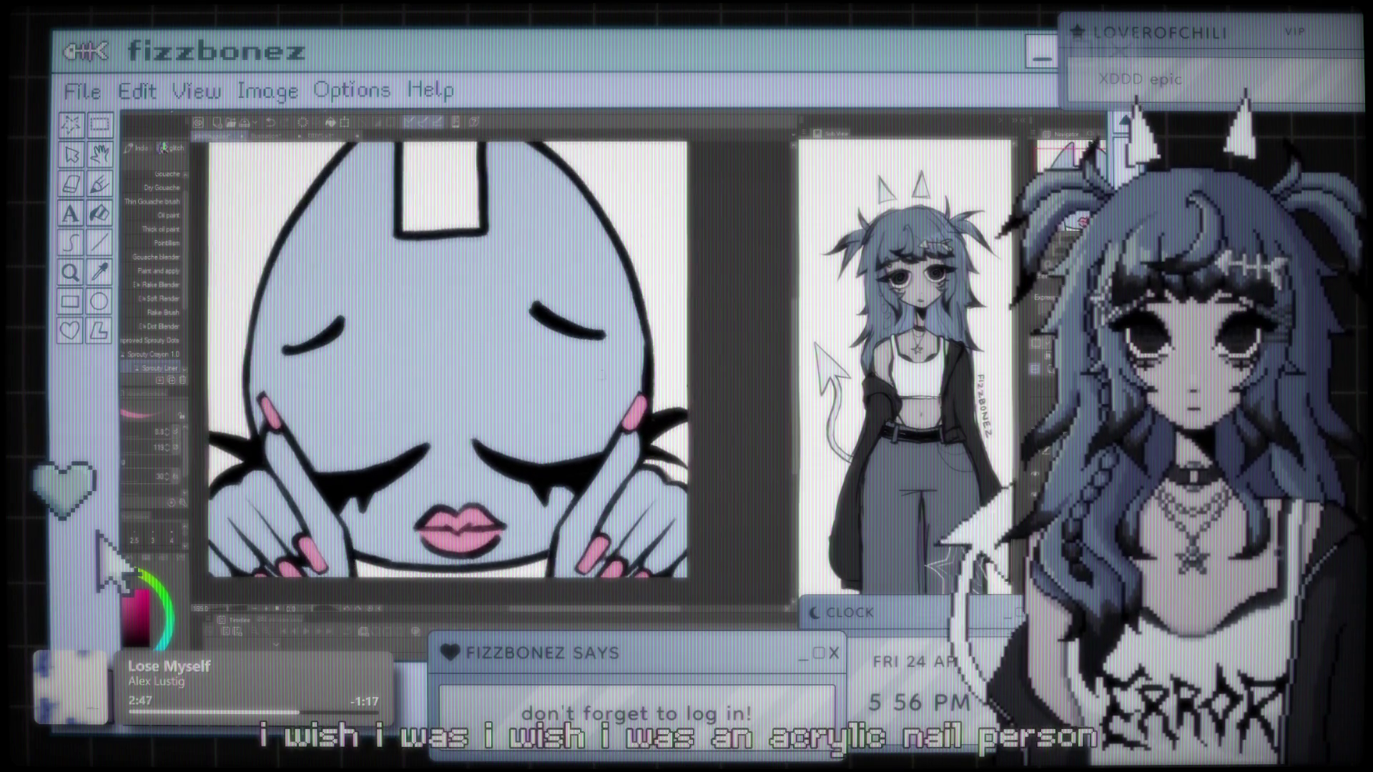
{"action": "scroll", "coordinate": [562, 390], "scroll_direction": "down", "scroll_amount": 3}
{"action": "scroll", "coordinate": [572, 389], "scroll_direction": "up", "scroll_amount": 1}
{"action": "scroll", "coordinate": [594, 397], "scroll_direction": "down", "scroll_amount": 1}
{"action": "scroll", "coordinate": [608, 401], "scroll_direction": "down", "scroll_amount": 1}
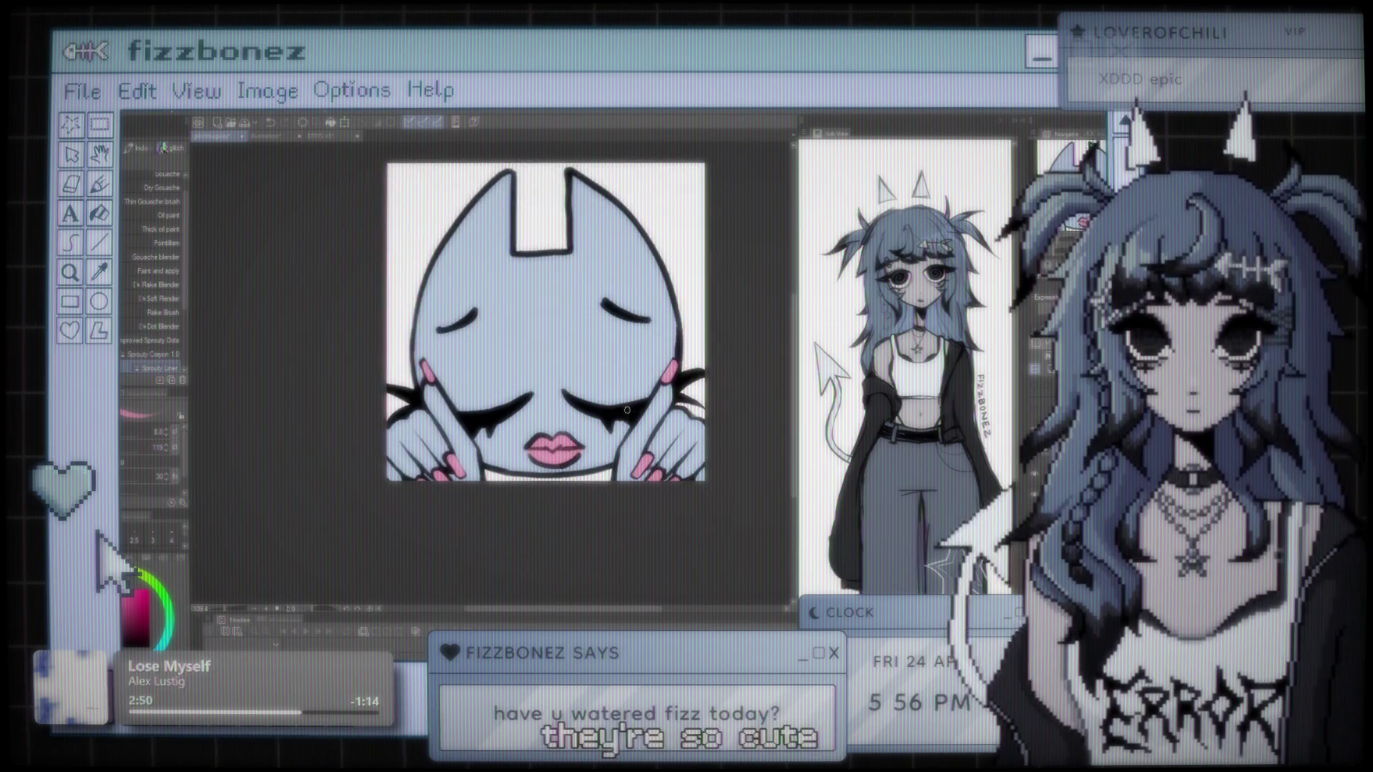
{"action": "scroll", "coordinate": [628, 409], "scroll_direction": "up", "scroll_amount": 2}
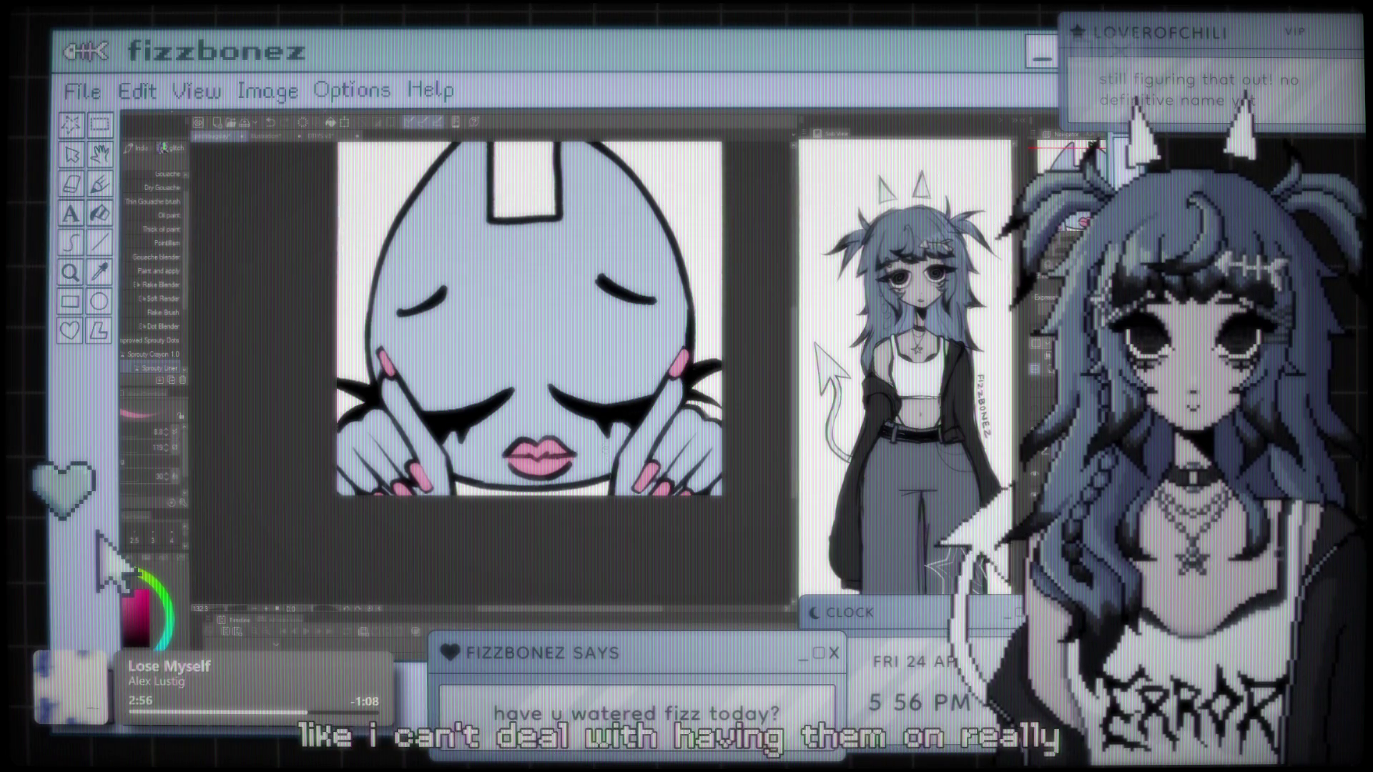
{"action": "scroll", "coordinate": [572, 452], "scroll_direction": "up", "scroll_amount": 1}
{"action": "scroll", "coordinate": [529, 453], "scroll_direction": "up", "scroll_amount": 1}
{"action": "scroll", "coordinate": [483, 455], "scroll_direction": "up", "scroll_amount": 1}
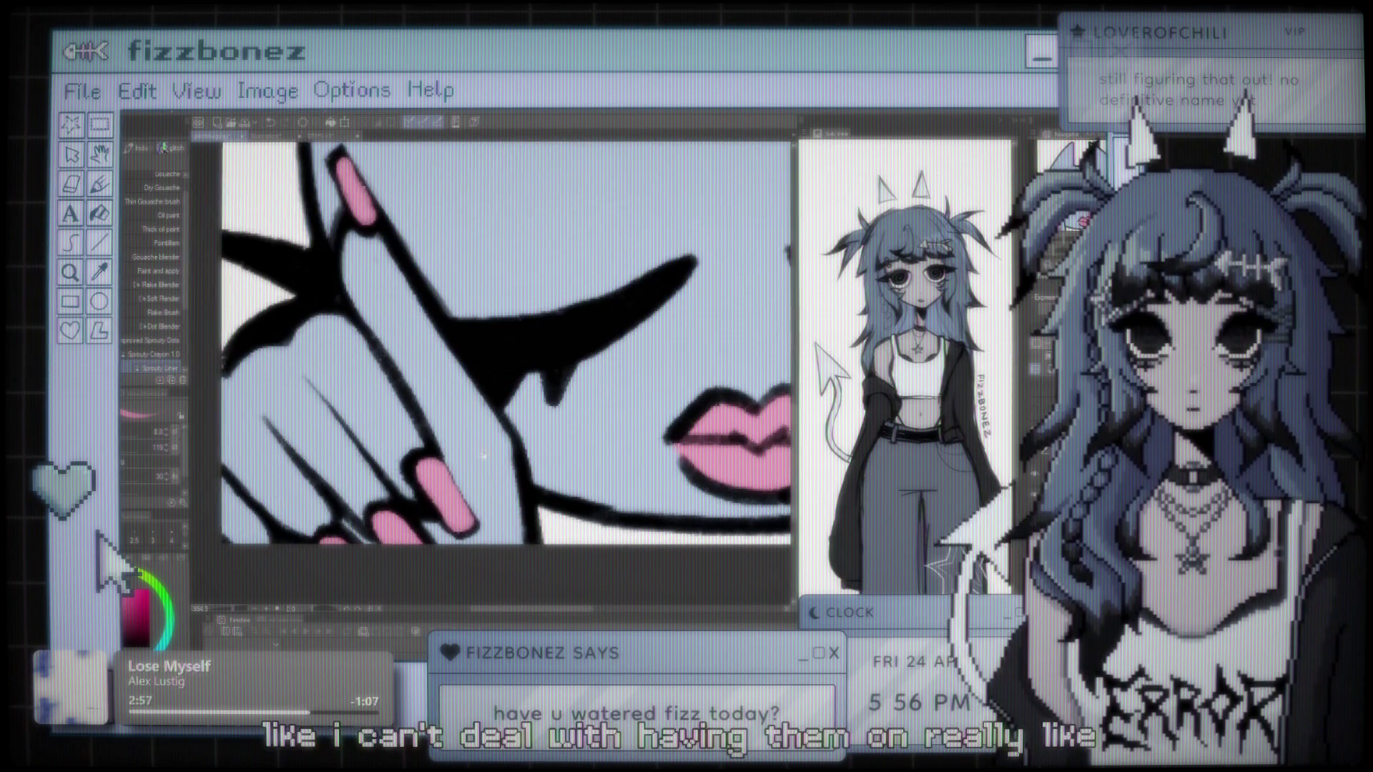
{"action": "scroll", "coordinate": [483, 454], "scroll_direction": "up", "scroll_amount": 1}
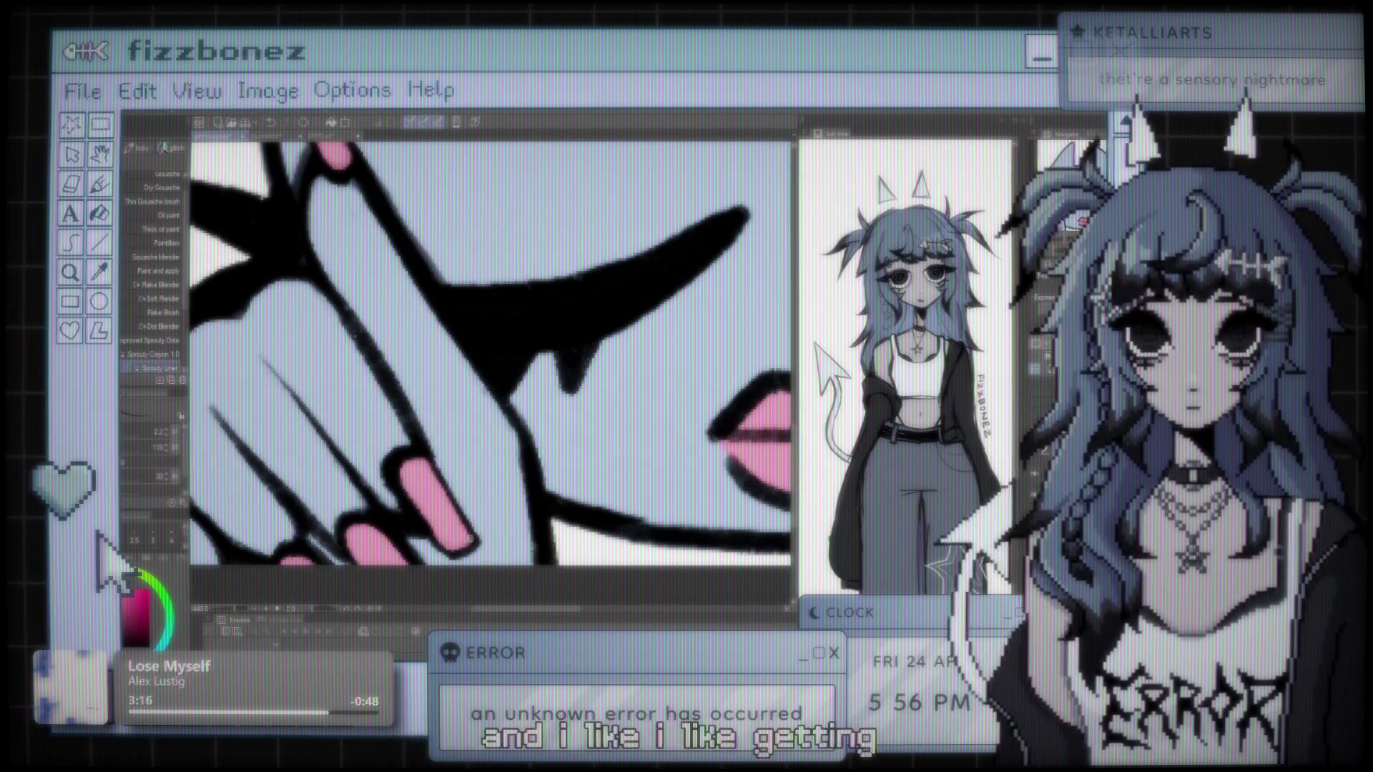
{"action": "scroll", "coordinate": [470, 442], "scroll_direction": "down", "scroll_amount": 2}
{"action": "scroll", "coordinate": [471, 441], "scroll_direction": "down", "scroll_amount": 2}
{"action": "scroll", "coordinate": [471, 442], "scroll_direction": "down", "scroll_amount": 2}
{"action": "scroll", "coordinate": [506, 403], "scroll_direction": "up", "scroll_amount": 1}
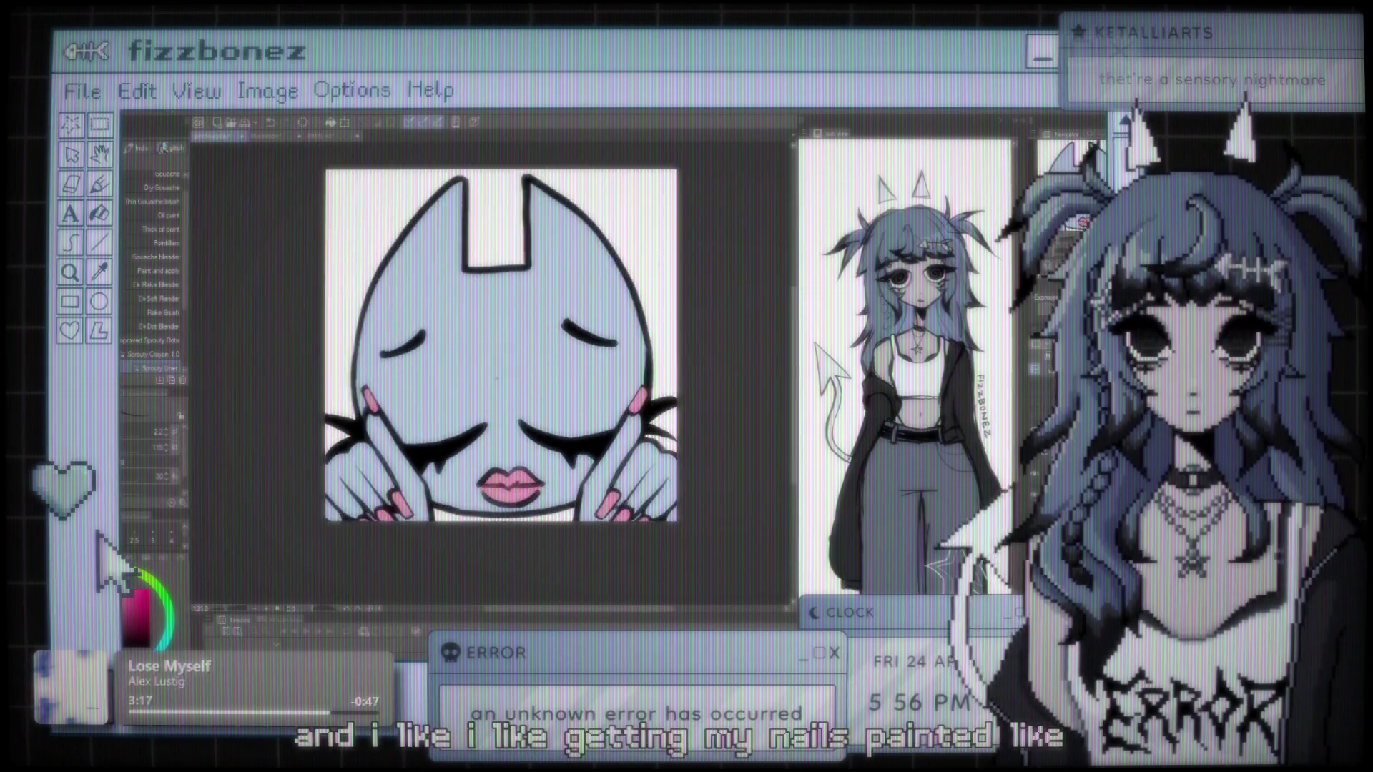
{"action": "scroll", "coordinate": [507, 404], "scroll_direction": "up", "scroll_amount": 1}
{"action": "scroll", "coordinate": [506, 404], "scroll_direction": "up", "scroll_amount": 1}
{"action": "scroll", "coordinate": [506, 403], "scroll_direction": "up", "scroll_amount": 1}
{"action": "scroll", "coordinate": [506, 403], "scroll_direction": "up", "scroll_amount": 1}
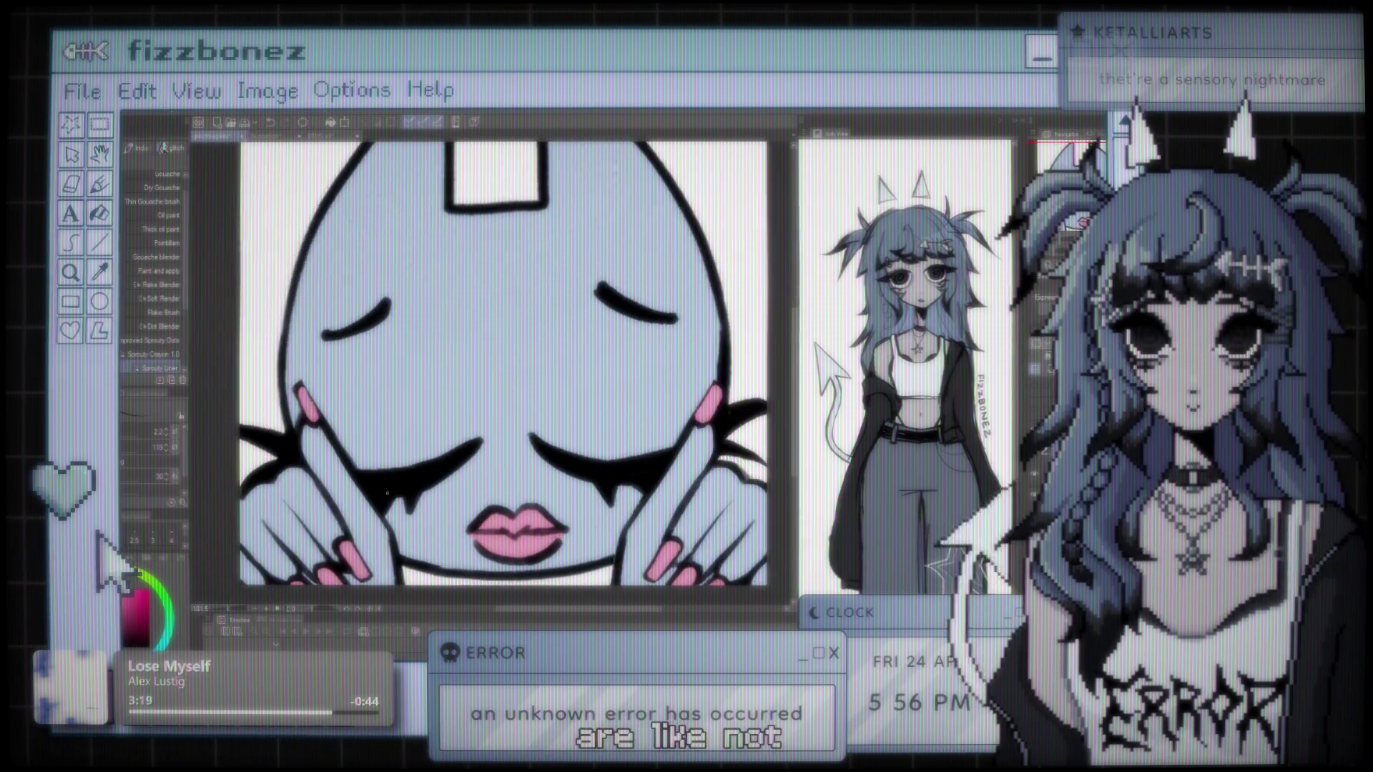
{"action": "scroll", "coordinate": [506, 403], "scroll_direction": "up", "scroll_amount": 1}
{"action": "scroll", "coordinate": [506, 403], "scroll_direction": "down", "scroll_amount": 2}
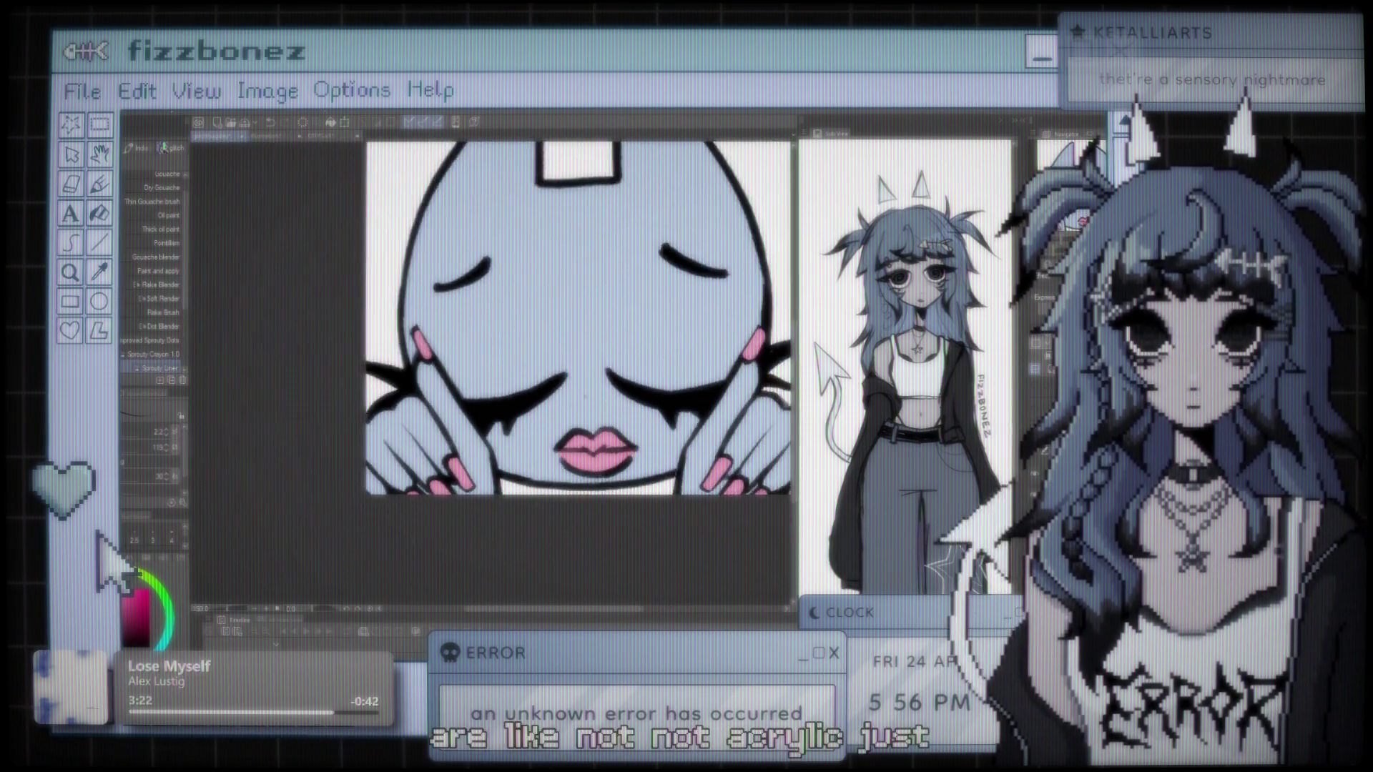
{"action": "scroll", "coordinate": [506, 403], "scroll_direction": "down", "scroll_amount": 1}
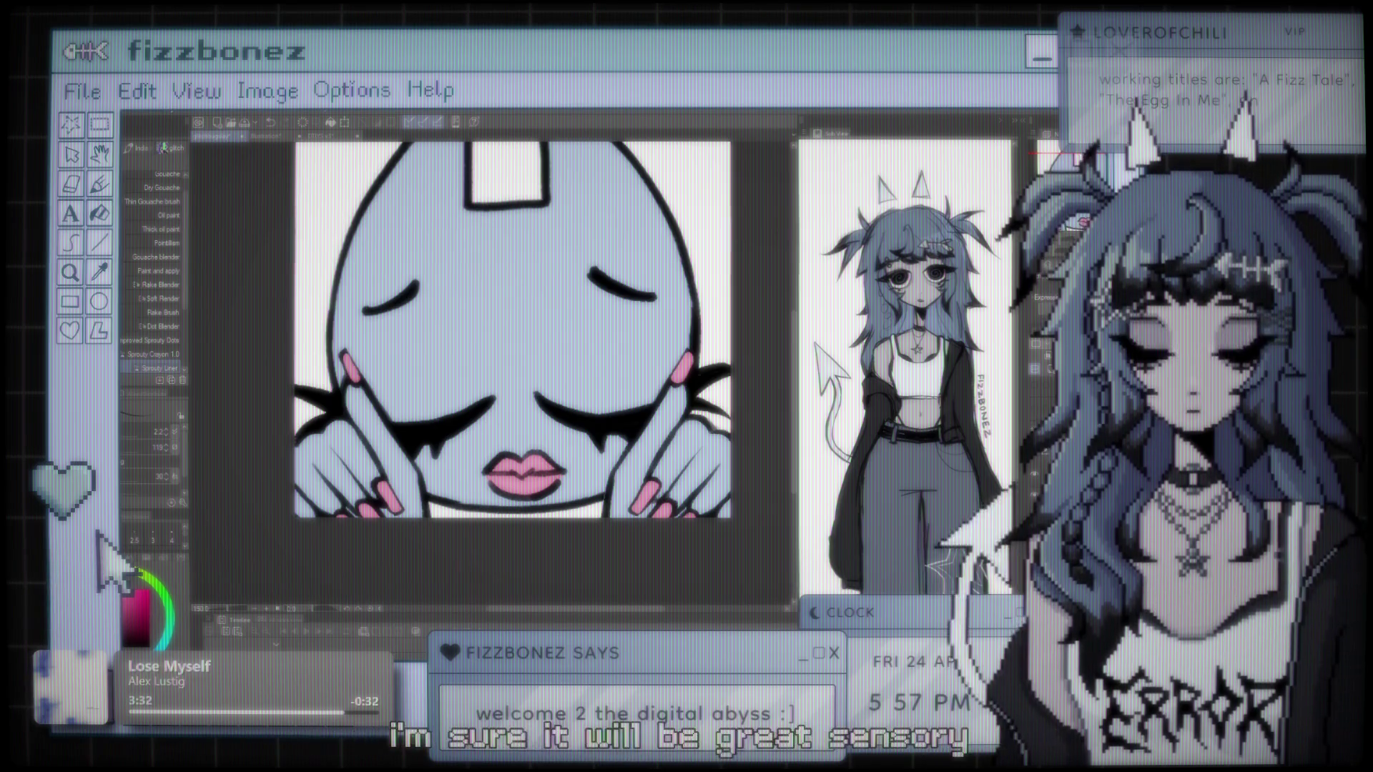
{"action": "scroll", "coordinate": [513, 329], "scroll_direction": "right", "scroll_amount": 2}
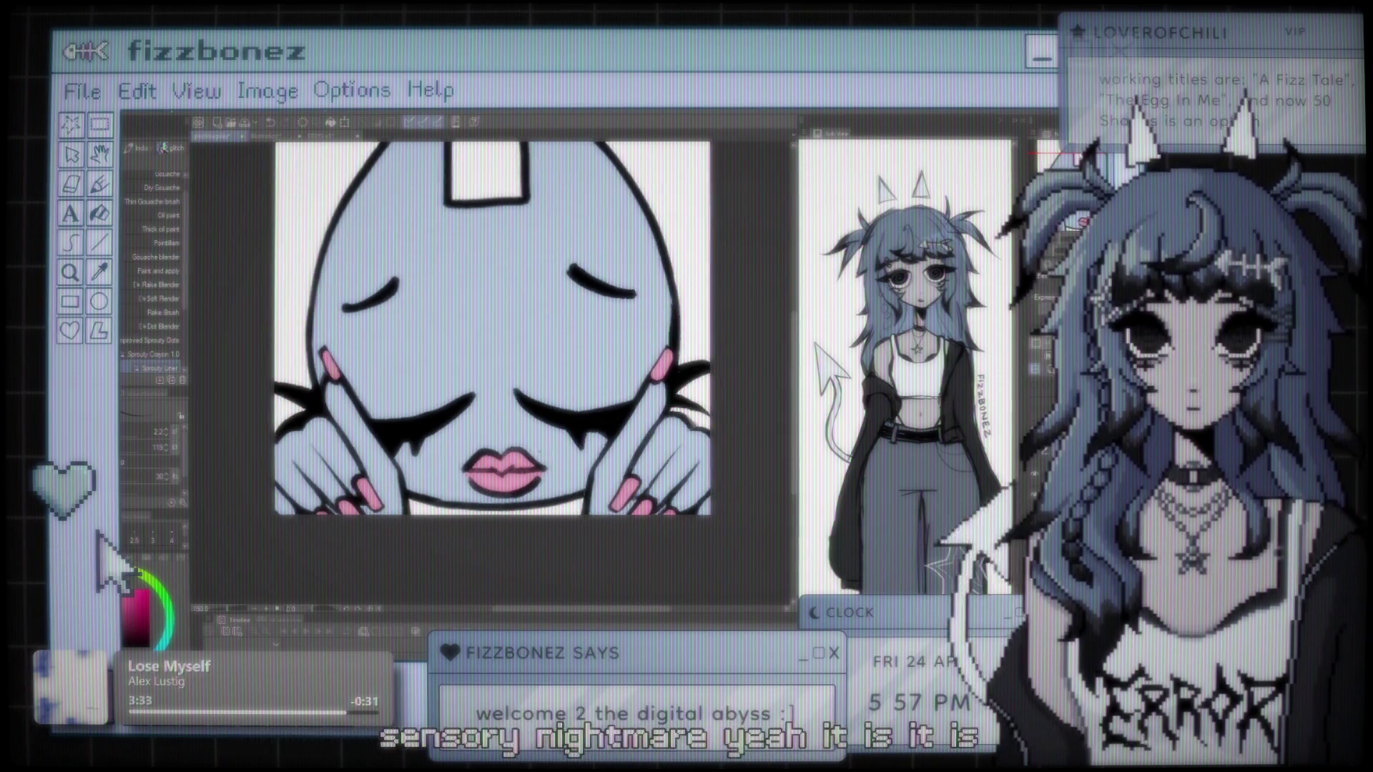
{"action": "scroll", "coordinate": [570, 481], "scroll_direction": "up", "scroll_amount": 3}
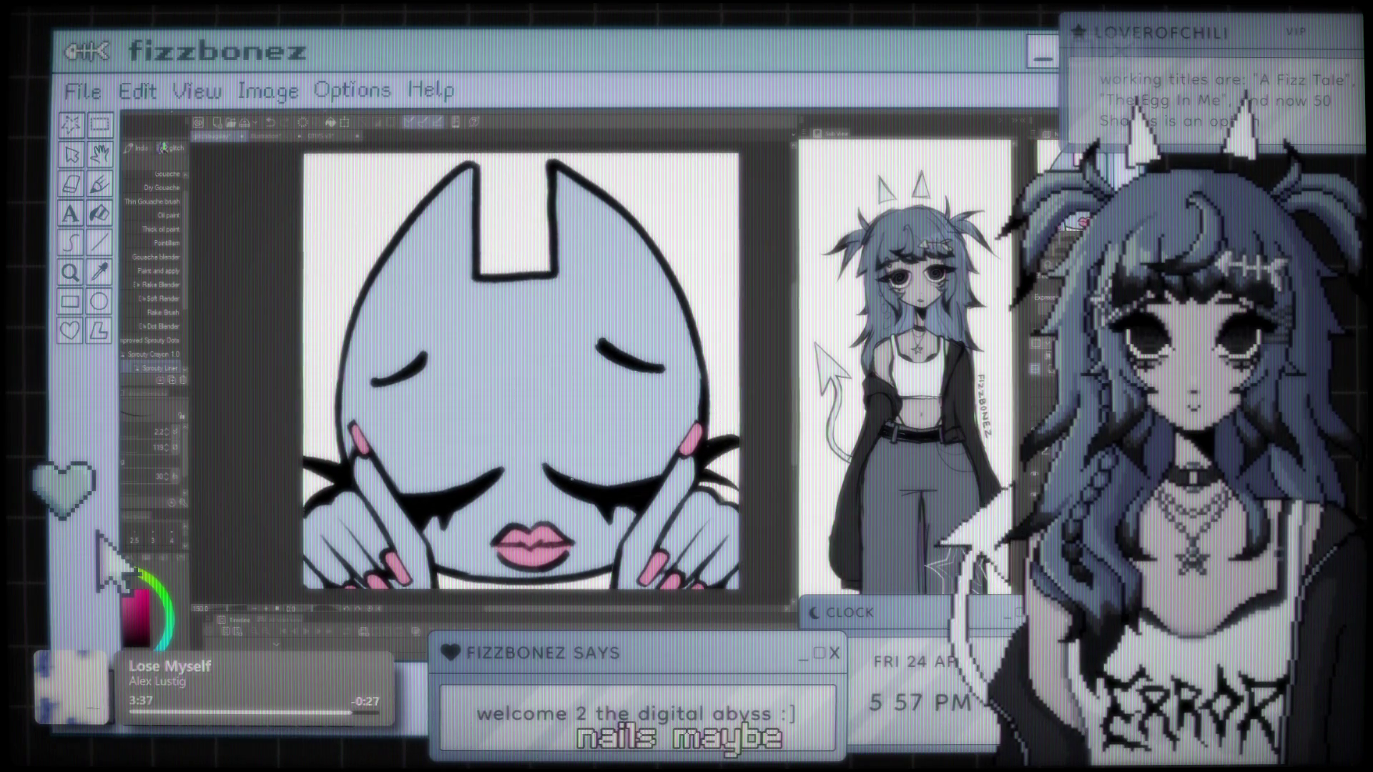
{"action": "scroll", "coordinate": [570, 479], "scroll_direction": "right", "scroll_amount": 2}
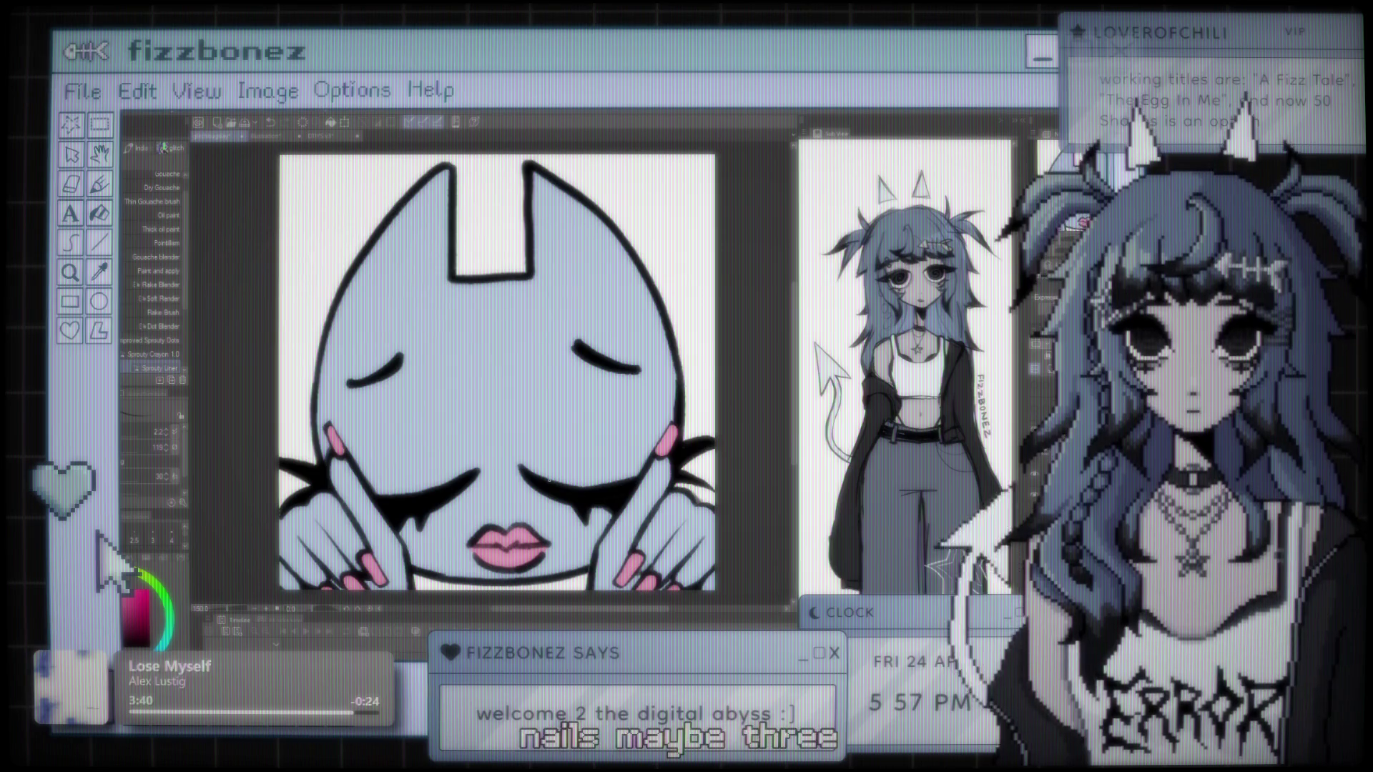
{"action": "scroll", "coordinate": [493, 374], "scroll_direction": "right", "scroll_amount": 1}
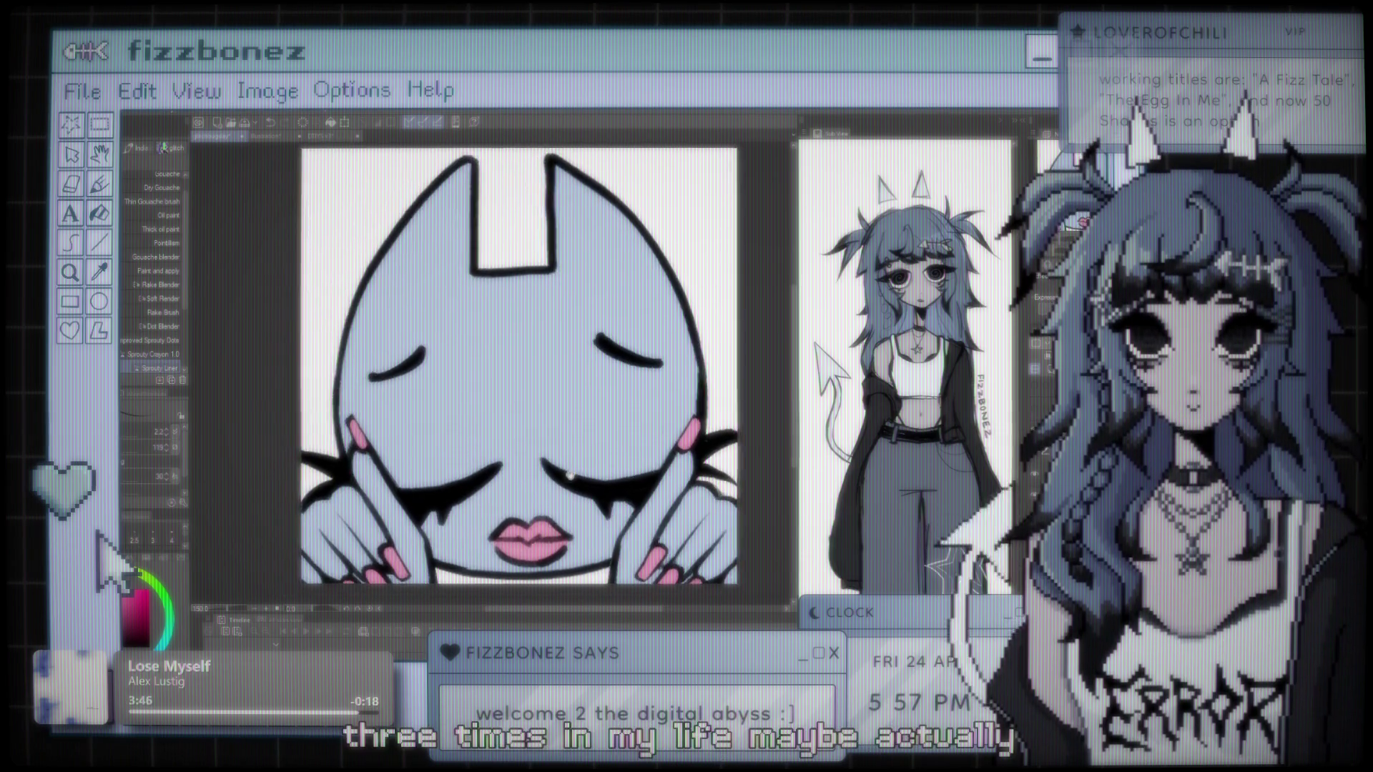
{"action": "scroll", "coordinate": [541, 483], "scroll_direction": "down", "scroll_amount": 2}
{"action": "scroll", "coordinate": [515, 354], "scroll_direction": "up", "scroll_amount": 1}
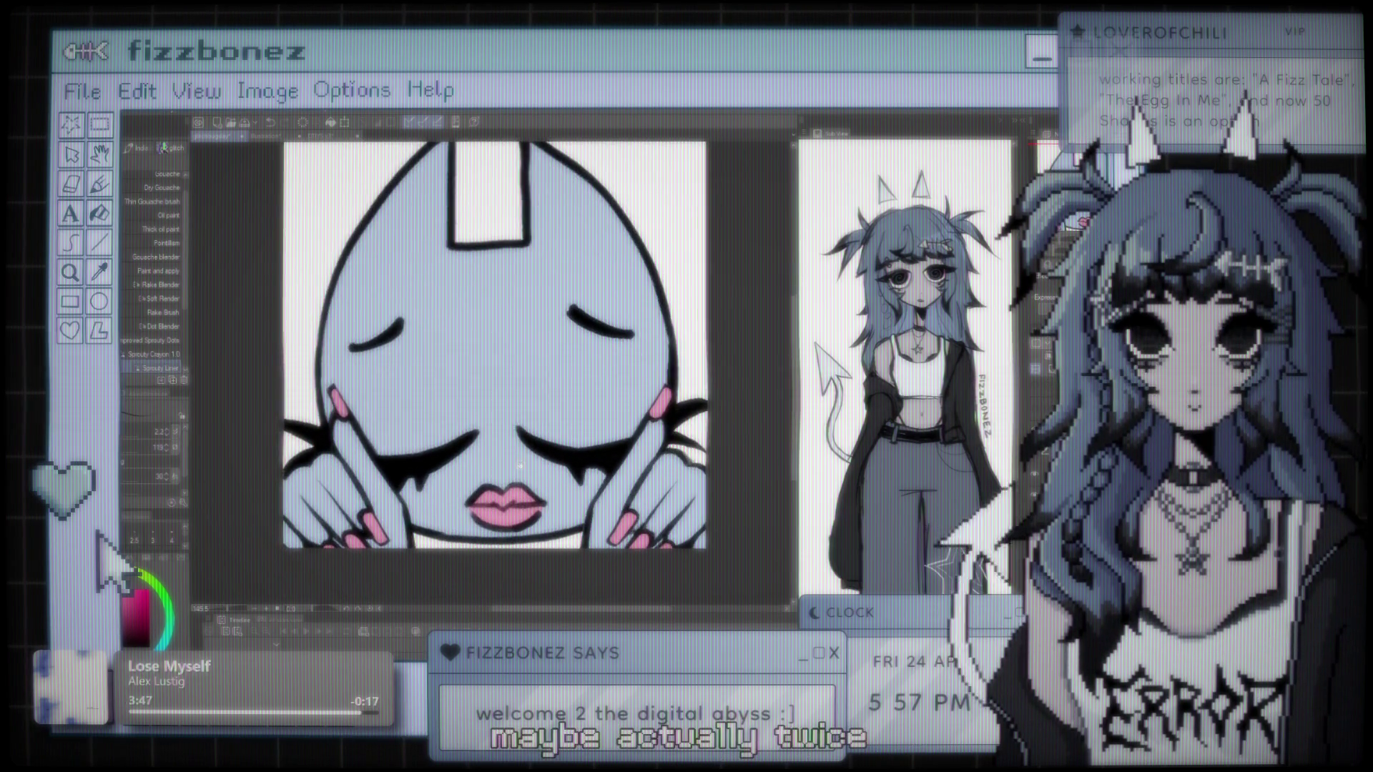
{"action": "scroll", "coordinate": [514, 354], "scroll_direction": "up", "scroll_amount": 1}
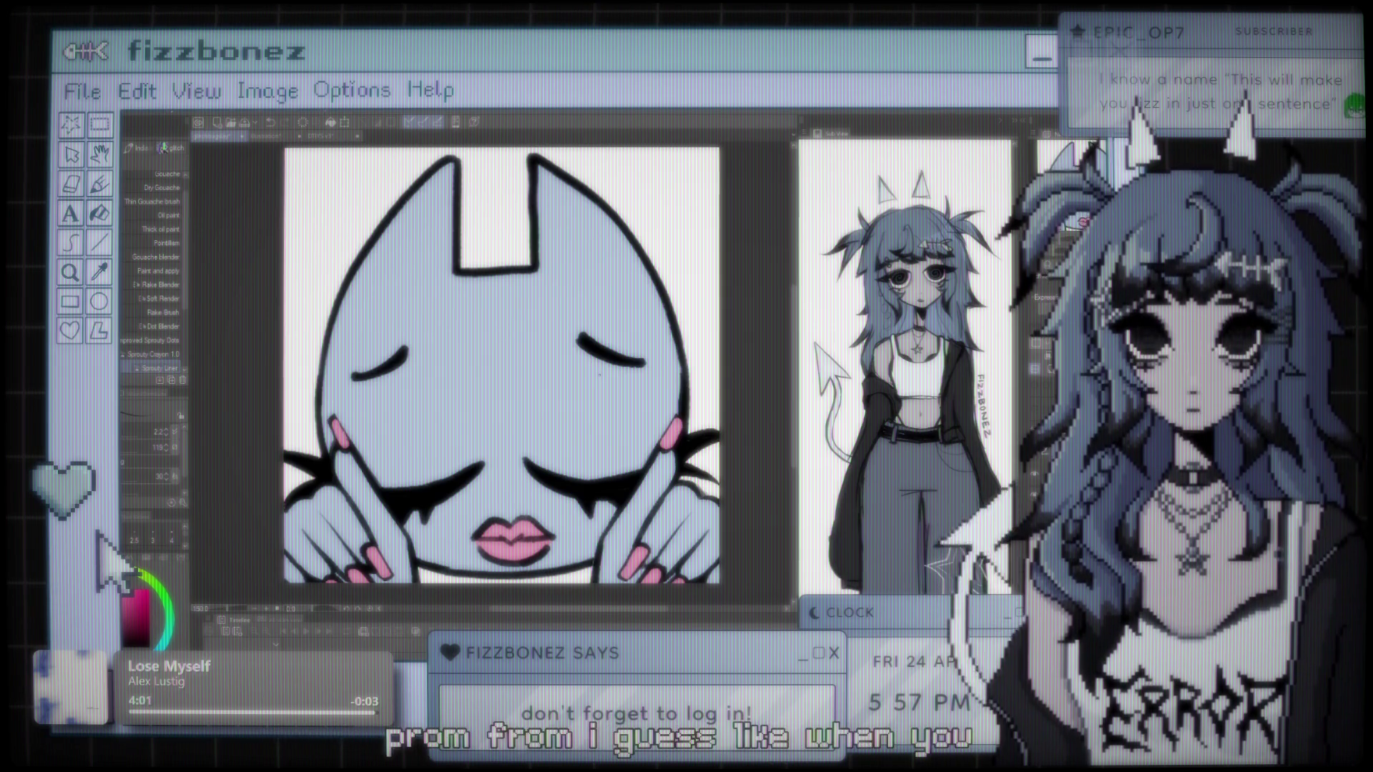
{"action": "scroll", "coordinate": [502, 366], "scroll_direction": "down", "scroll_amount": 1}
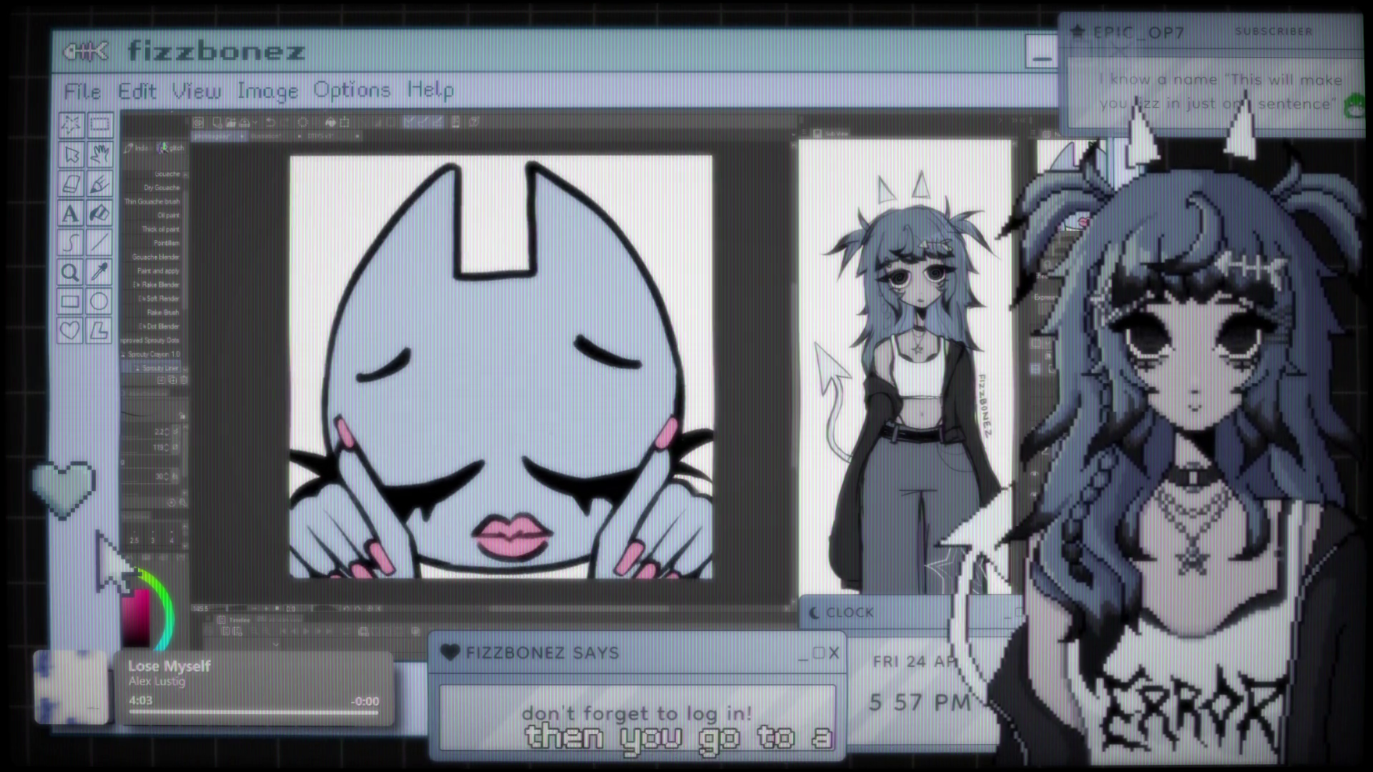
{"action": "scroll", "coordinate": [502, 367], "scroll_direction": "down", "scroll_amount": 1}
{"action": "scroll", "coordinate": [577, 368], "scroll_direction": "up", "scroll_amount": 1}
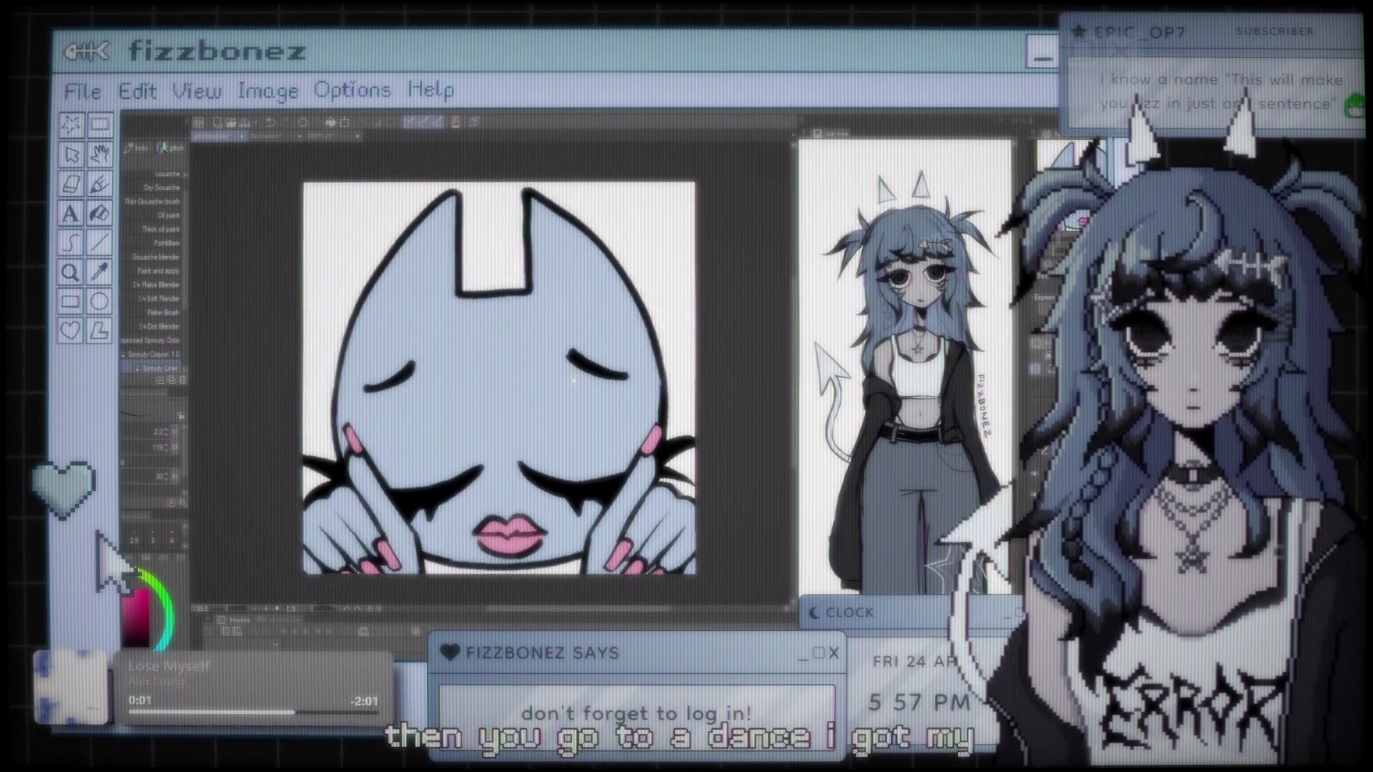
{"action": "scroll", "coordinate": [572, 374], "scroll_direction": "up", "scroll_amount": 1}
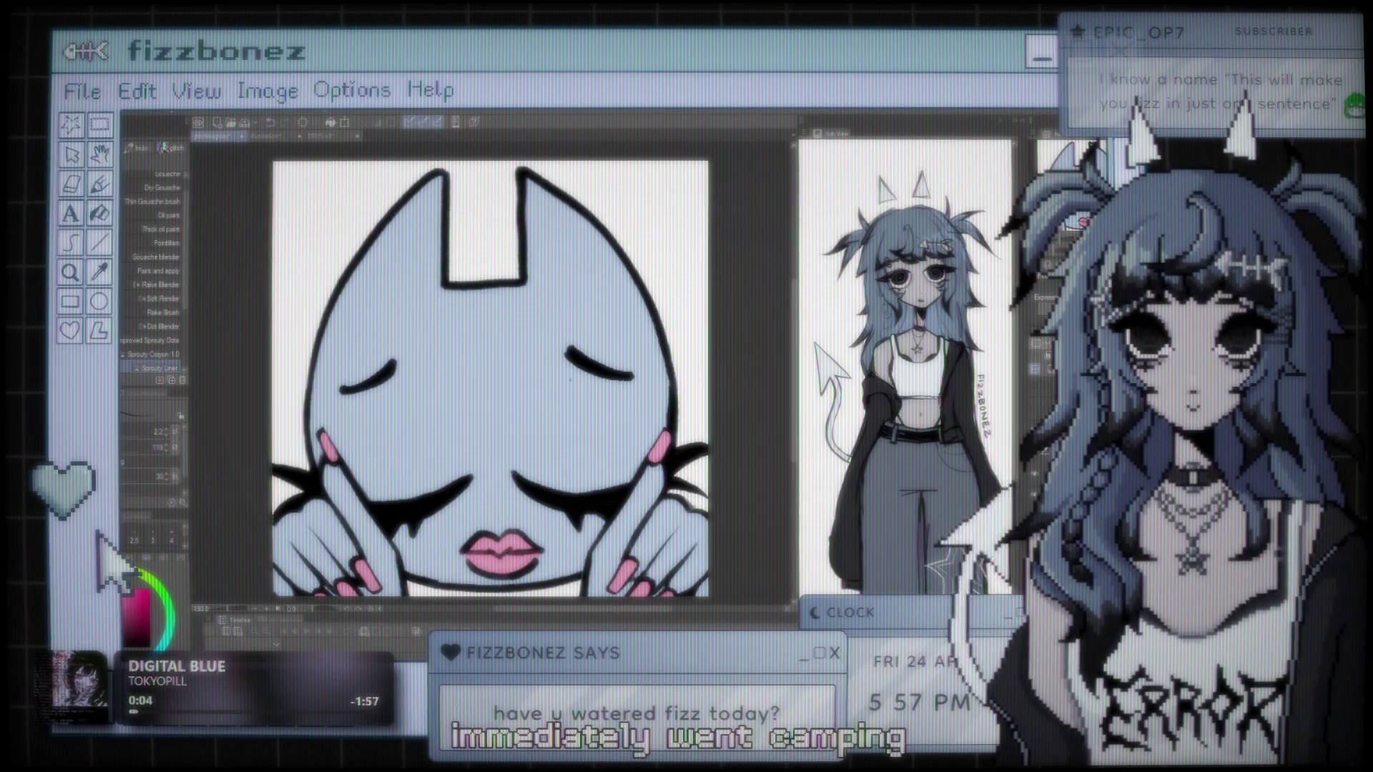
{"action": "scroll", "coordinate": [570, 380], "scroll_direction": "down", "scroll_amount": 1}
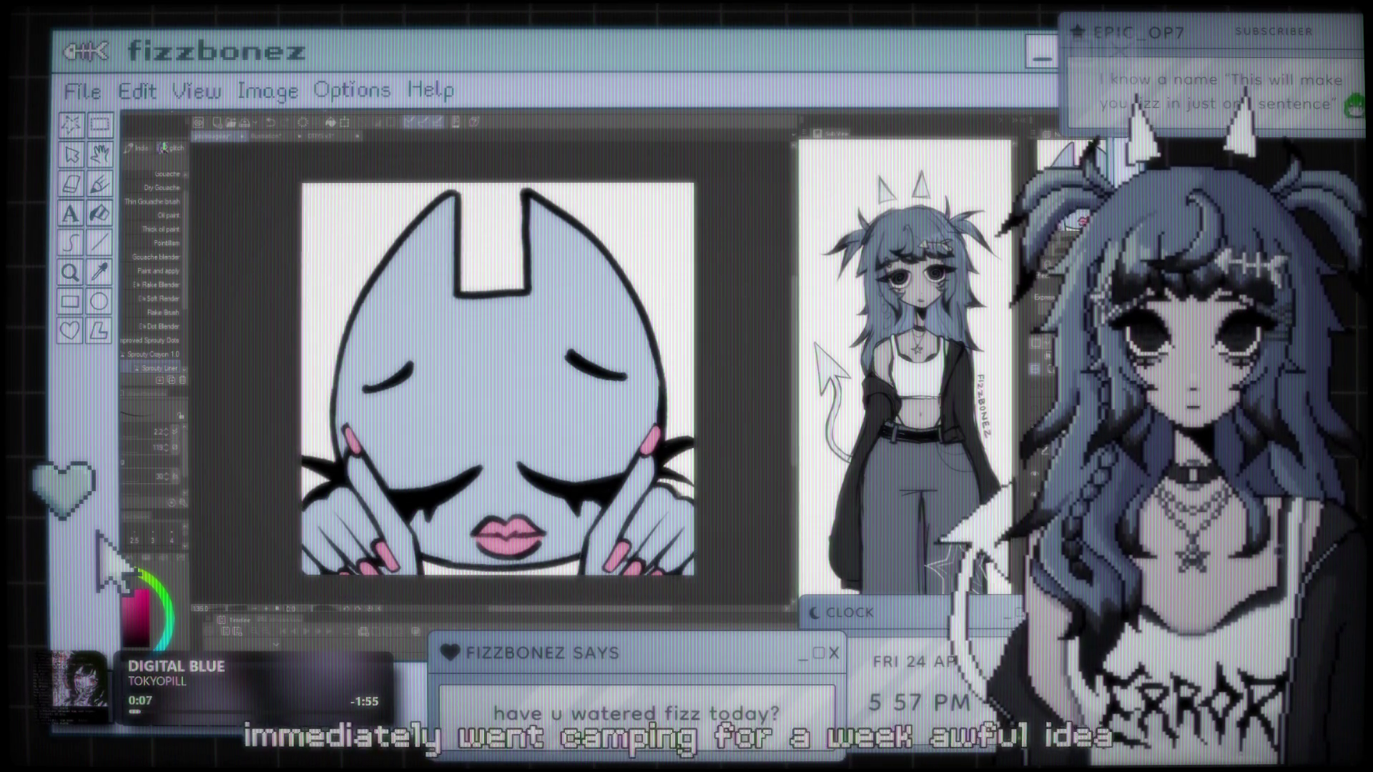
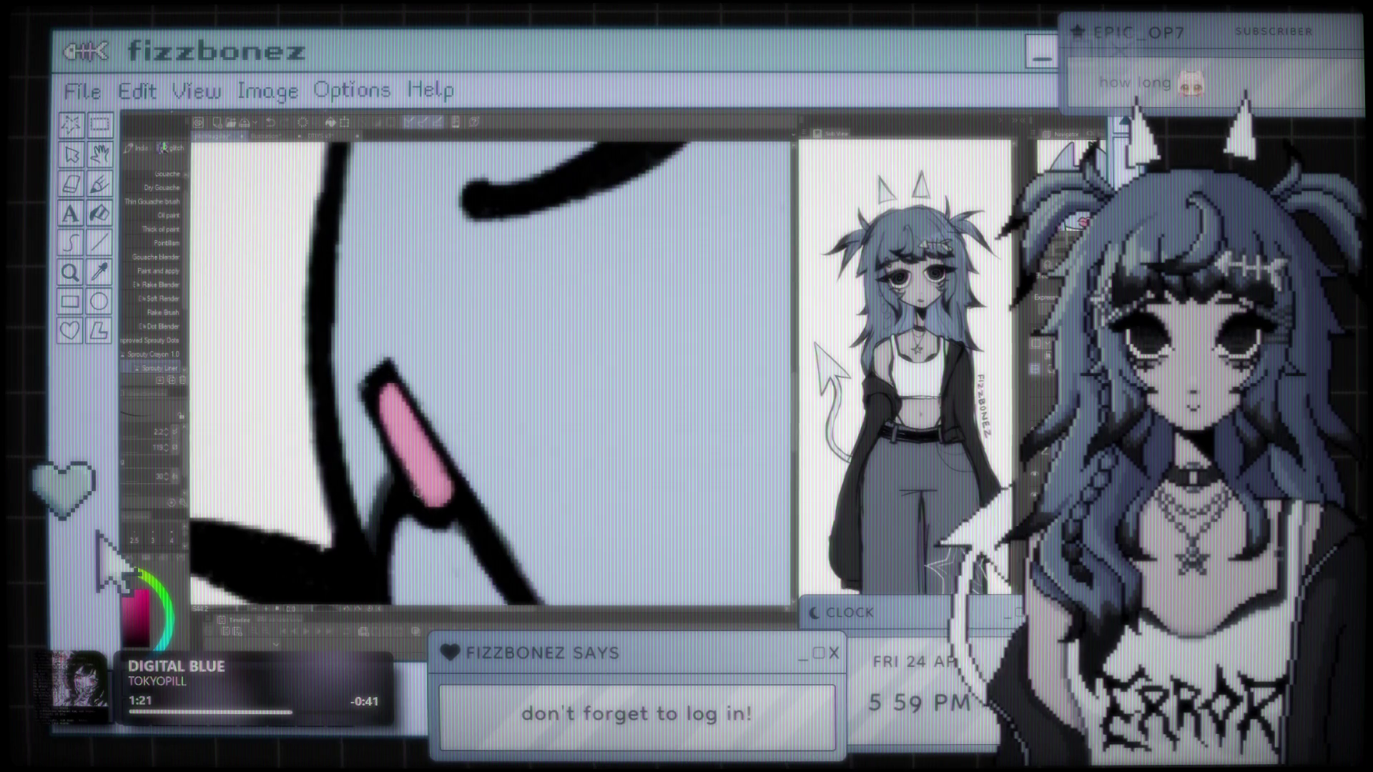
Step: Scroll and pan around the emote to inspect the cat's face
{"action": "scroll", "coordinate": [429, 427], "scroll_direction": "down", "scroll_amount": 3}
{"action": "scroll", "coordinate": [429, 428], "scroll_direction": "down", "scroll_amount": 3}
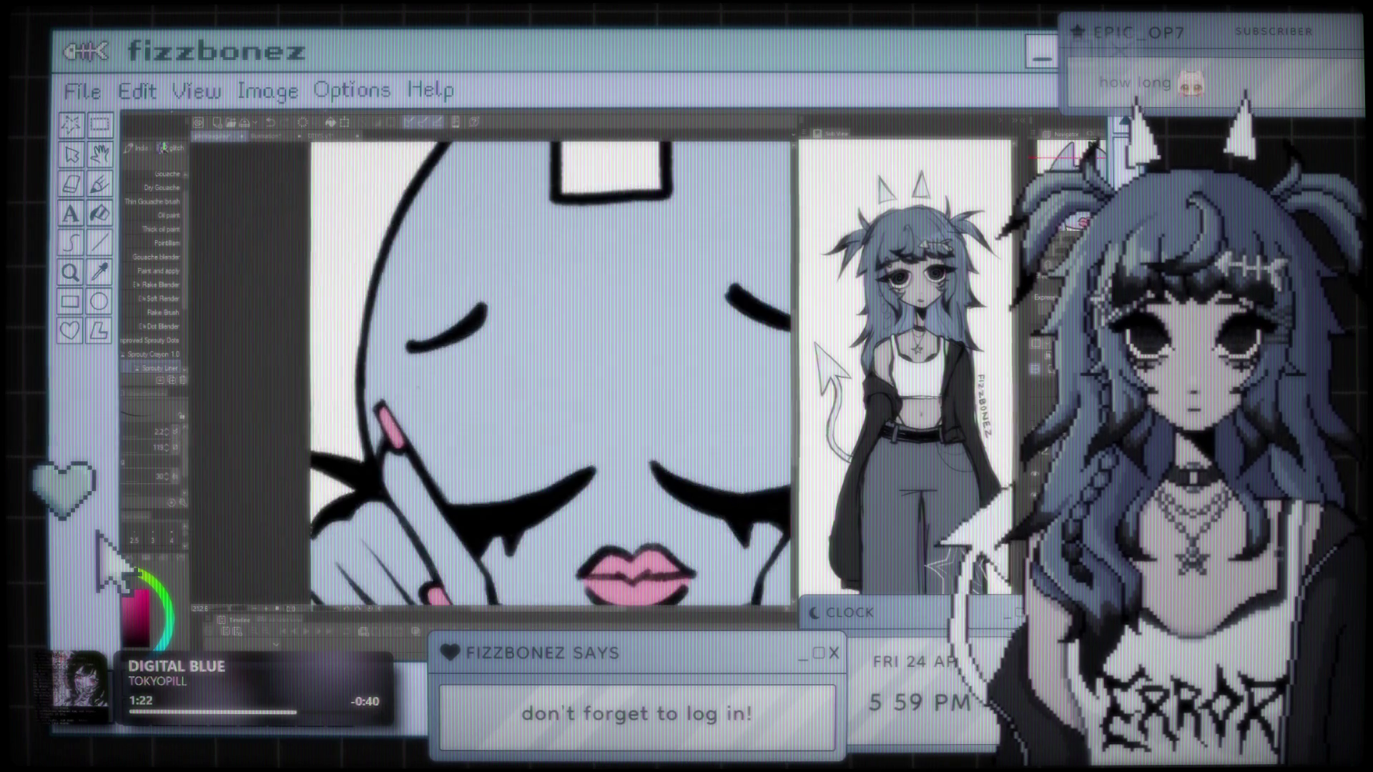
{"action": "scroll", "coordinate": [429, 427], "scroll_direction": "down", "scroll_amount": 3}
{"action": "scroll", "coordinate": [601, 397], "scroll_direction": "up", "scroll_amount": 2}
{"action": "scroll", "coordinate": [600, 397], "scroll_direction": "up", "scroll_amount": 2}
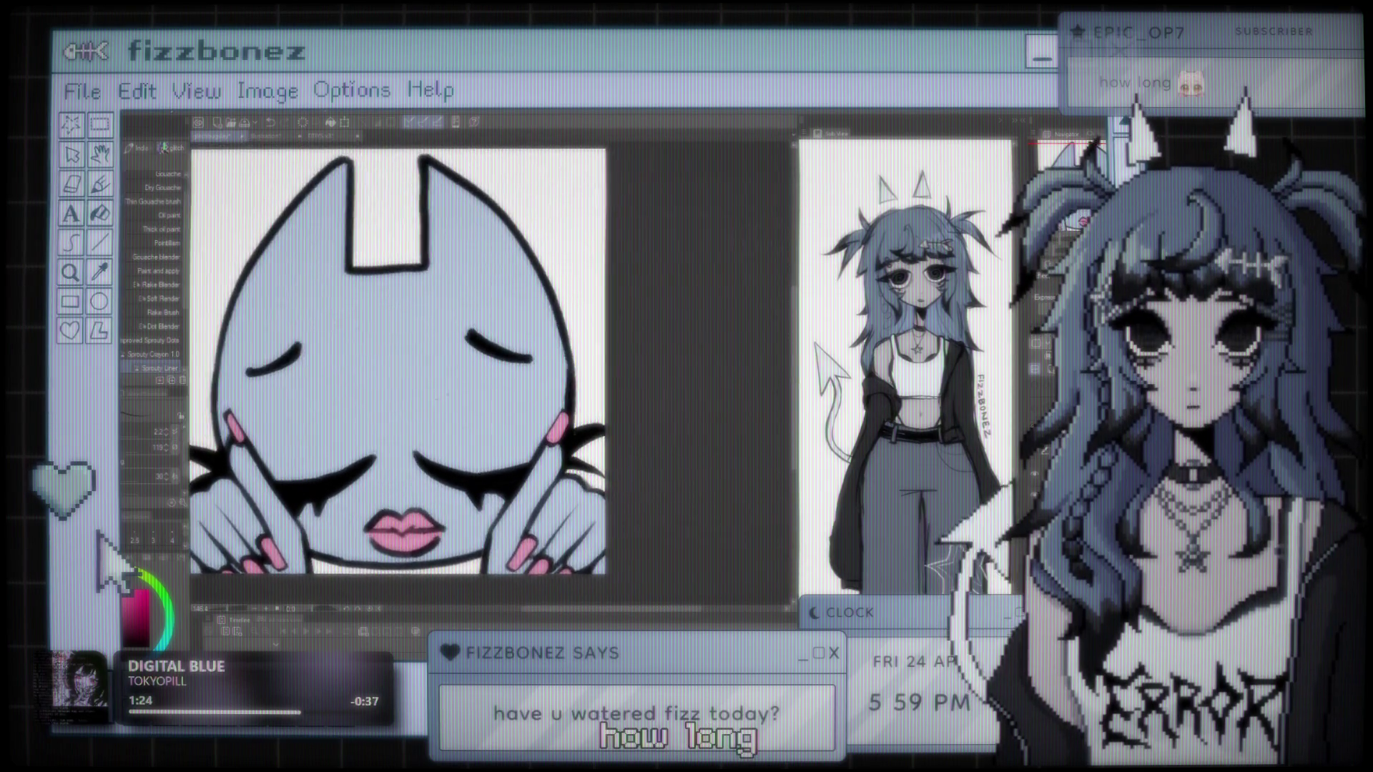
{"action": "scroll", "coordinate": [600, 397], "scroll_direction": "up", "scroll_amount": 2}
{"action": "scroll", "coordinate": [601, 397], "scroll_direction": "up", "scroll_amount": 2}
{"action": "scroll", "coordinate": [573, 421], "scroll_direction": "up", "scroll_amount": 2}
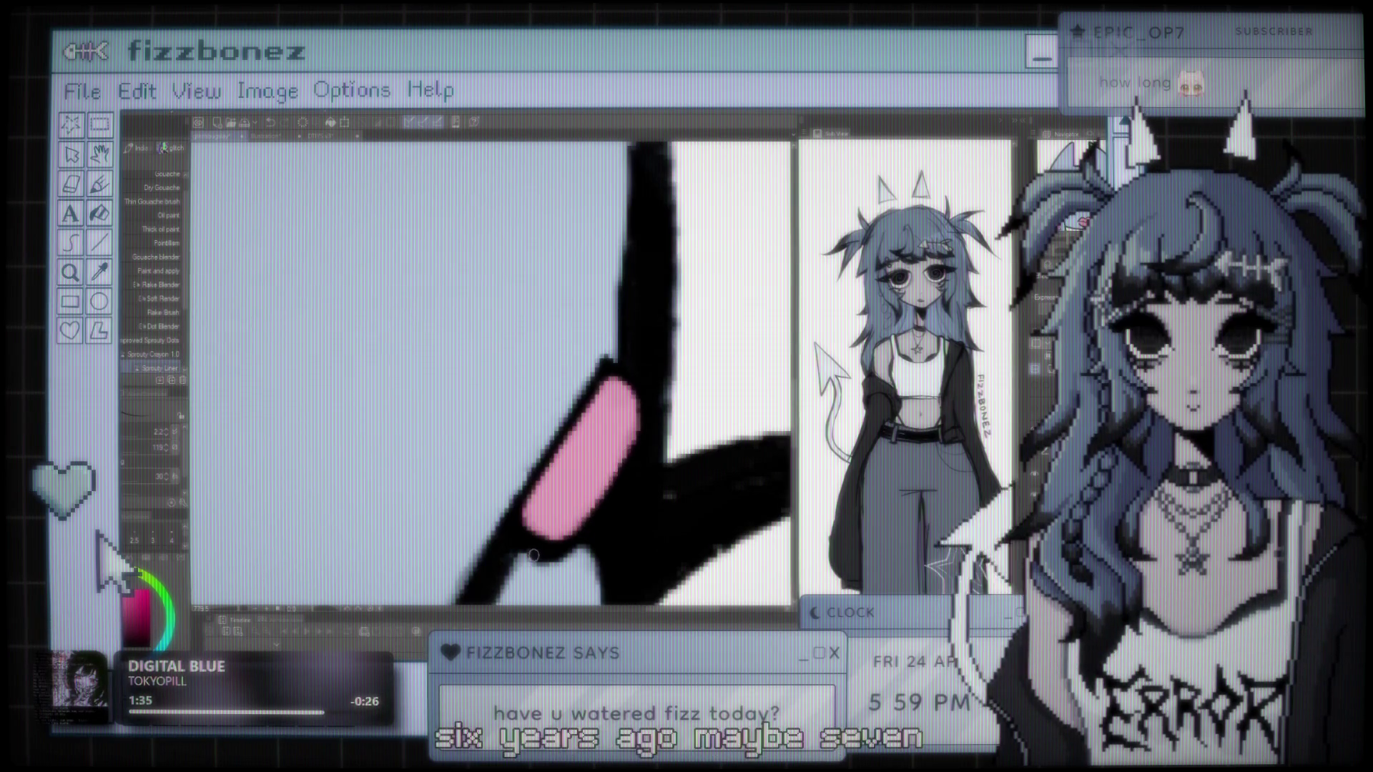
{"action": "scroll", "coordinate": [533, 554], "scroll_direction": "down", "scroll_amount": 3}
{"action": "scroll", "coordinate": [533, 554], "scroll_direction": "down", "scroll_amount": 5}
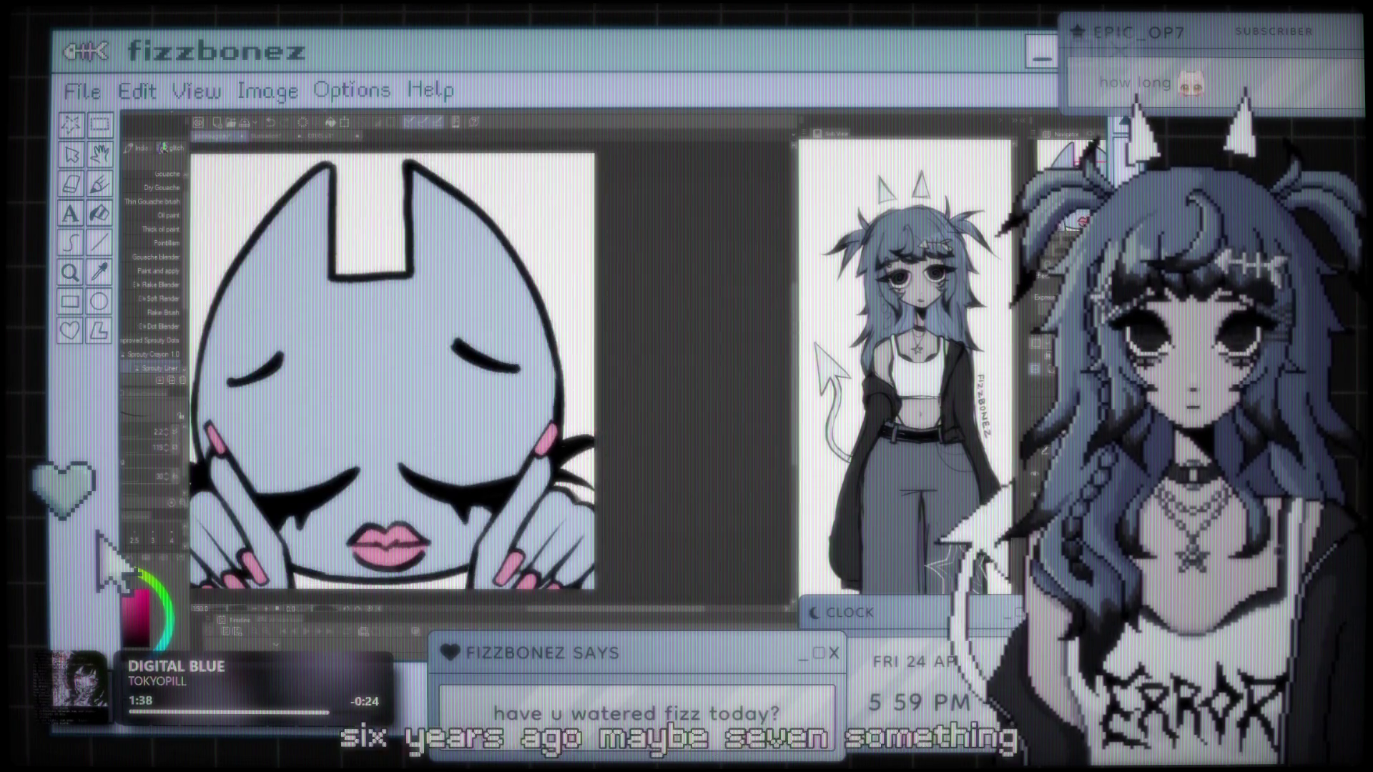
{"action": "scroll", "coordinate": [533, 554], "scroll_direction": "down", "scroll_amount": 2}
{"action": "scroll", "coordinate": [522, 343], "scroll_direction": "up", "scroll_amount": 1}
{"action": "scroll", "coordinate": [522, 343], "scroll_direction": "up", "scroll_amount": 2}
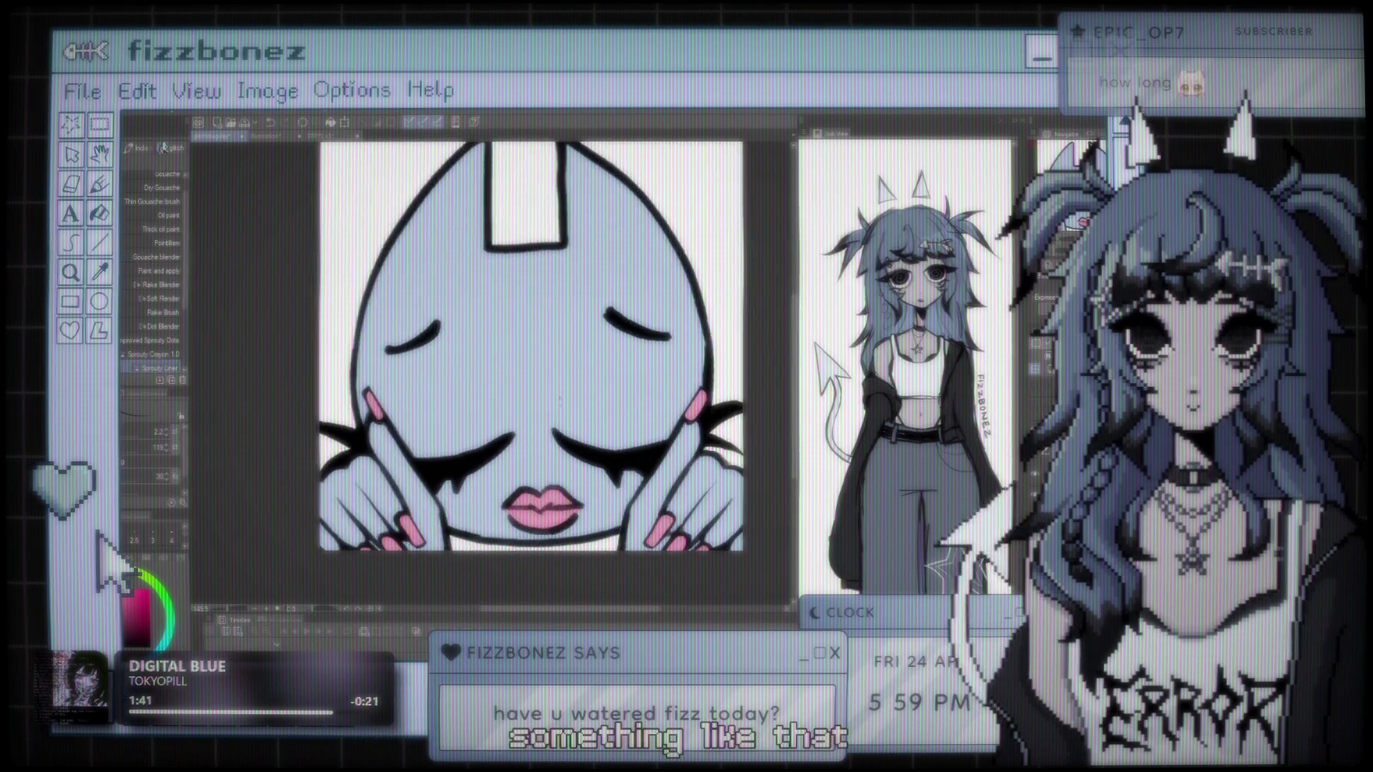
{"action": "scroll", "coordinate": [522, 343], "scroll_direction": "up", "scroll_amount": 1}
{"action": "scroll", "coordinate": [487, 351], "scroll_direction": "down", "scroll_amount": 1}
{"action": "scroll", "coordinate": [486, 351], "scroll_direction": "down", "scroll_amount": 1}
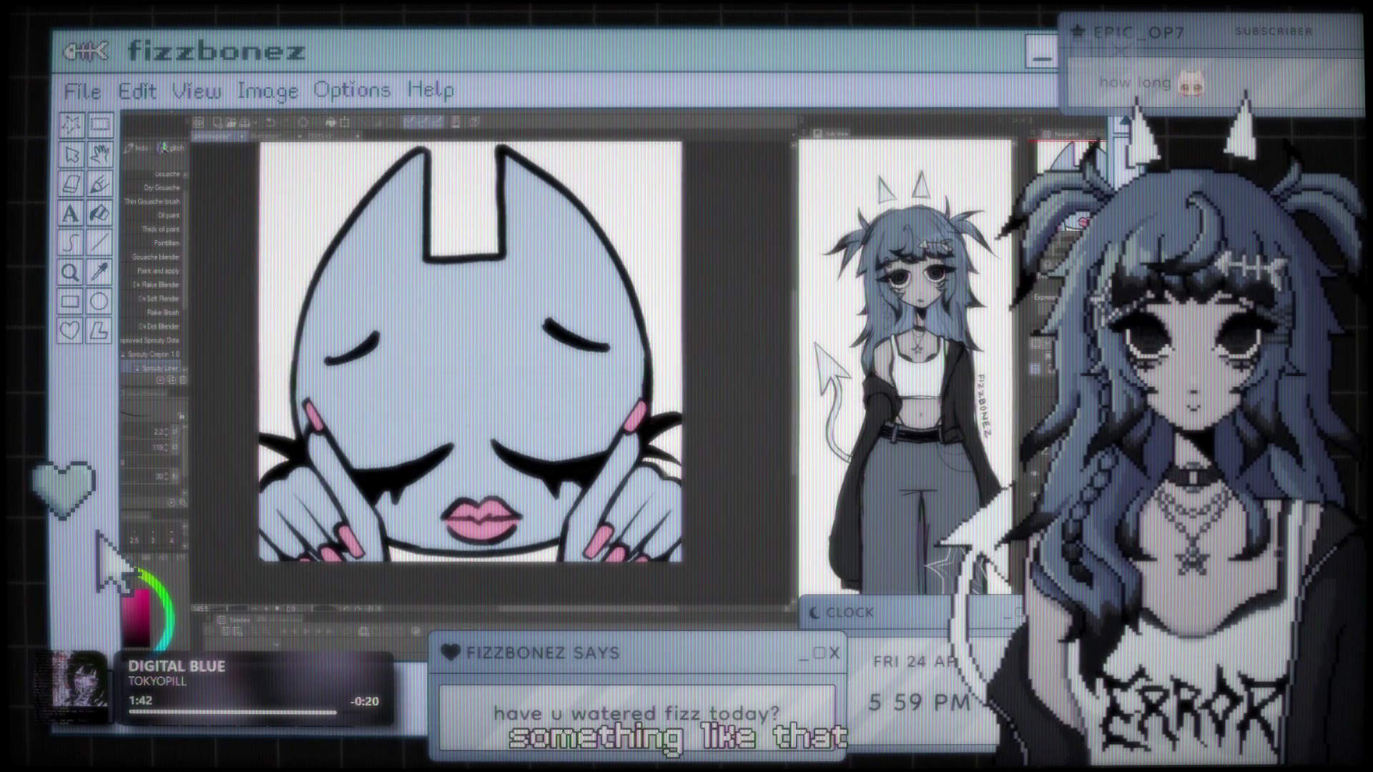
{"action": "scroll", "coordinate": [657, 430], "scroll_direction": "up", "scroll_amount": 1}
{"action": "scroll", "coordinate": [657, 431], "scroll_direction": "up", "scroll_amount": 2}
{"action": "scroll", "coordinate": [657, 430], "scroll_direction": "up", "scroll_amount": 1}
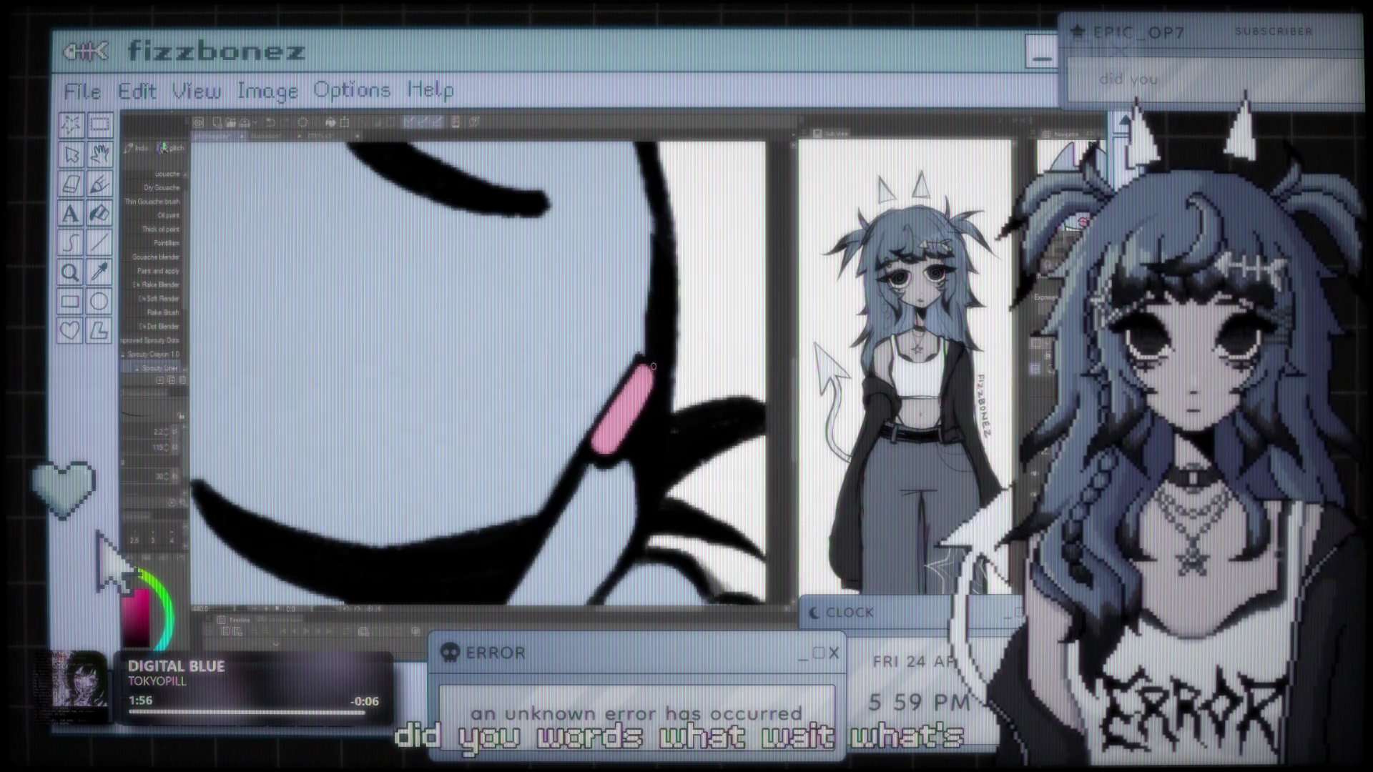
{"action": "scroll", "coordinate": [658, 383], "scroll_direction": "down", "scroll_amount": 3}
{"action": "scroll", "coordinate": [658, 383], "scroll_direction": "down", "scroll_amount": 2}
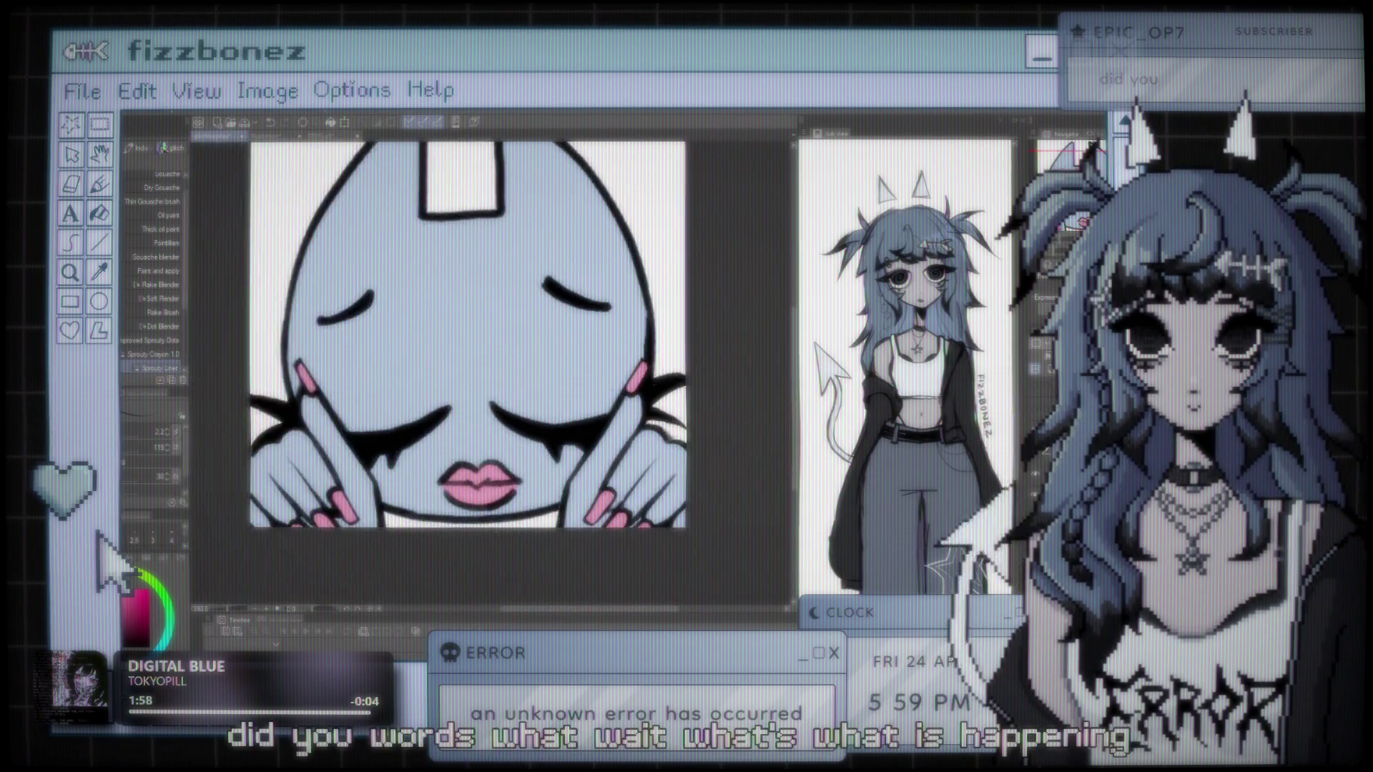
{"action": "scroll", "coordinate": [657, 384], "scroll_direction": "down", "scroll_amount": 2}
{"action": "scroll", "coordinate": [557, 335], "scroll_direction": "up", "scroll_amount": 2}
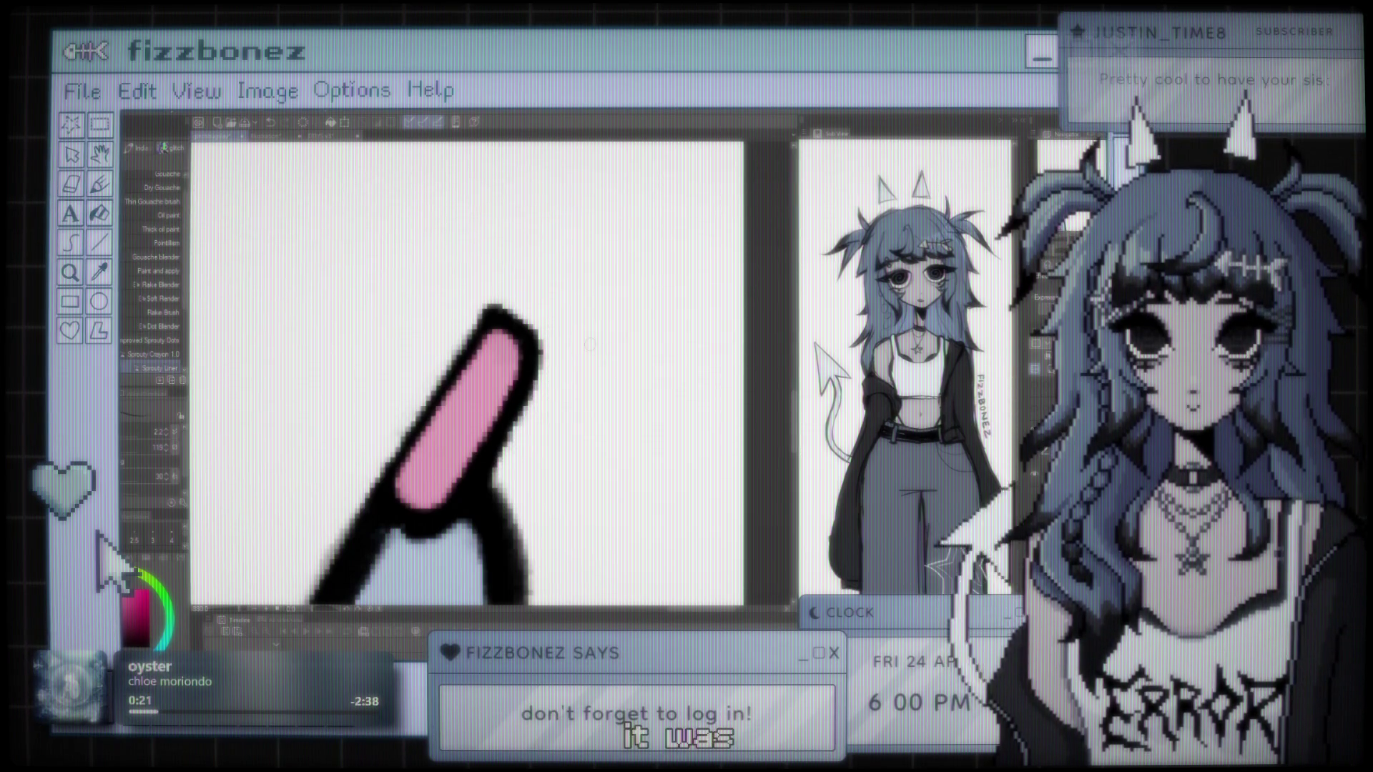
{"action": "scroll", "coordinate": [591, 344], "scroll_direction": "down", "scroll_amount": 3}
{"action": "scroll", "coordinate": [600, 342], "scroll_direction": "down", "scroll_amount": 3}
{"action": "scroll", "coordinate": [611, 340], "scroll_direction": "down", "scroll_amount": 3}
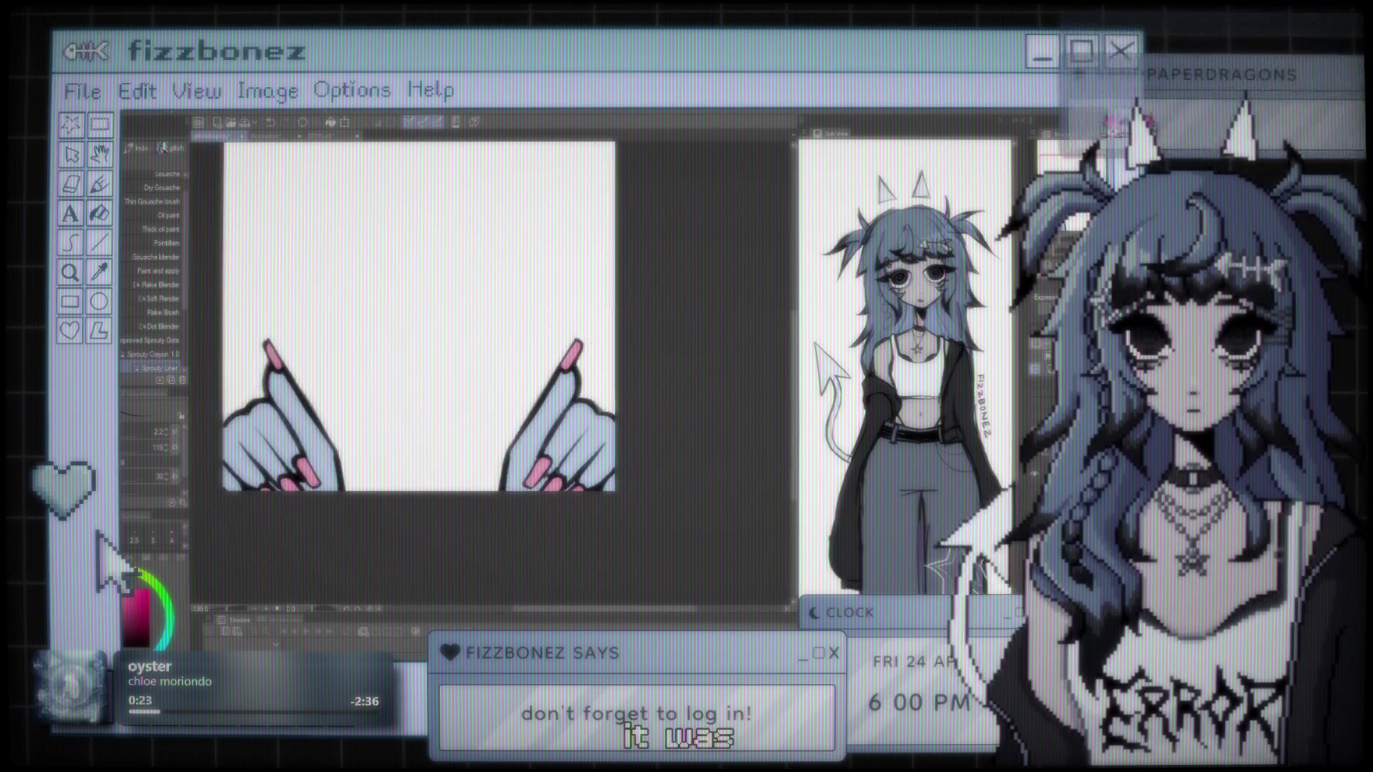
{"action": "scroll", "coordinate": [624, 338], "scroll_direction": "down", "scroll_amount": 2}
{"action": "scroll", "coordinate": [621, 339], "scroll_direction": "up", "scroll_amount": 1}
{"action": "scroll", "coordinate": [615, 341], "scroll_direction": "up", "scroll_amount": 1}
{"action": "scroll", "coordinate": [608, 342], "scroll_direction": "up", "scroll_amount": 1}
{"action": "scroll", "coordinate": [602, 345], "scroll_direction": "up", "scroll_amount": 1}
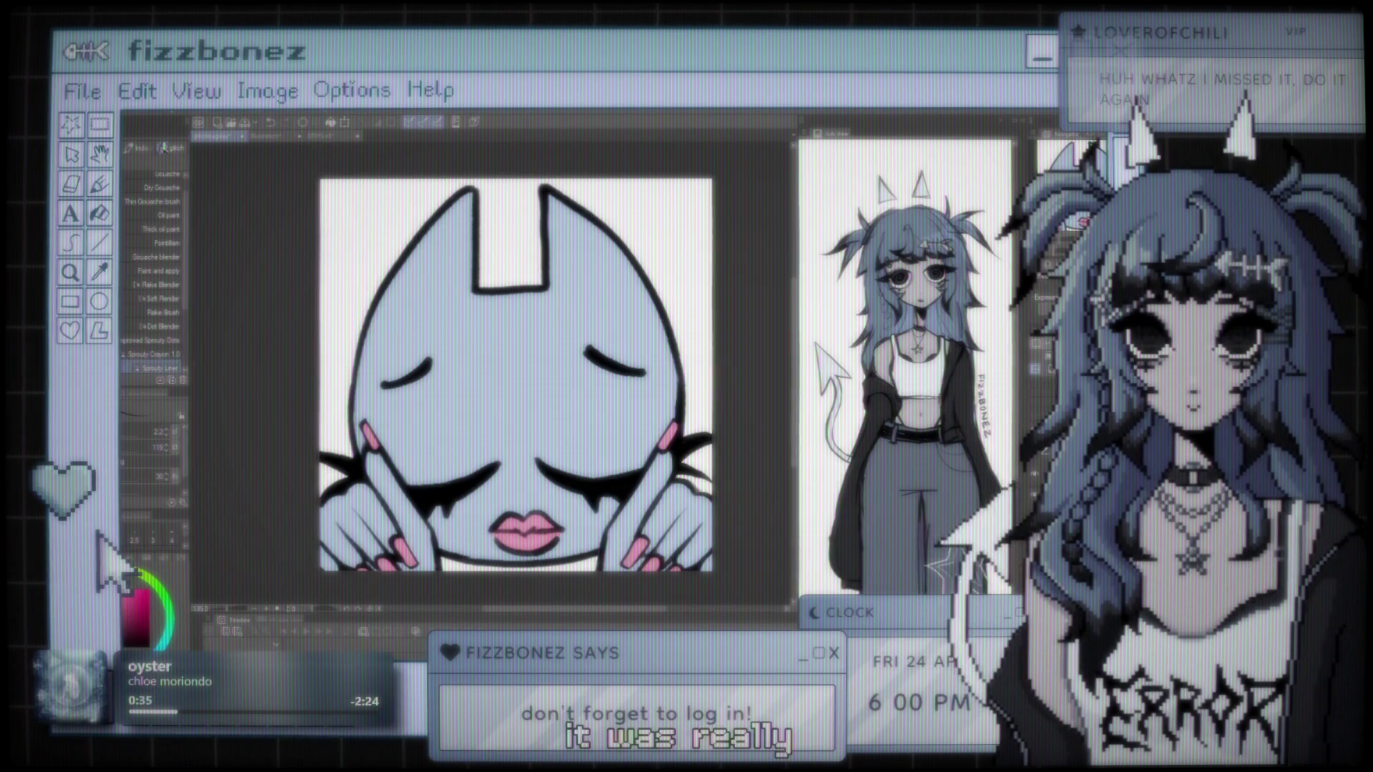
{"action": "left_click_drag", "start_coordinate": [642, 387], "coordinate": [619, 385]}
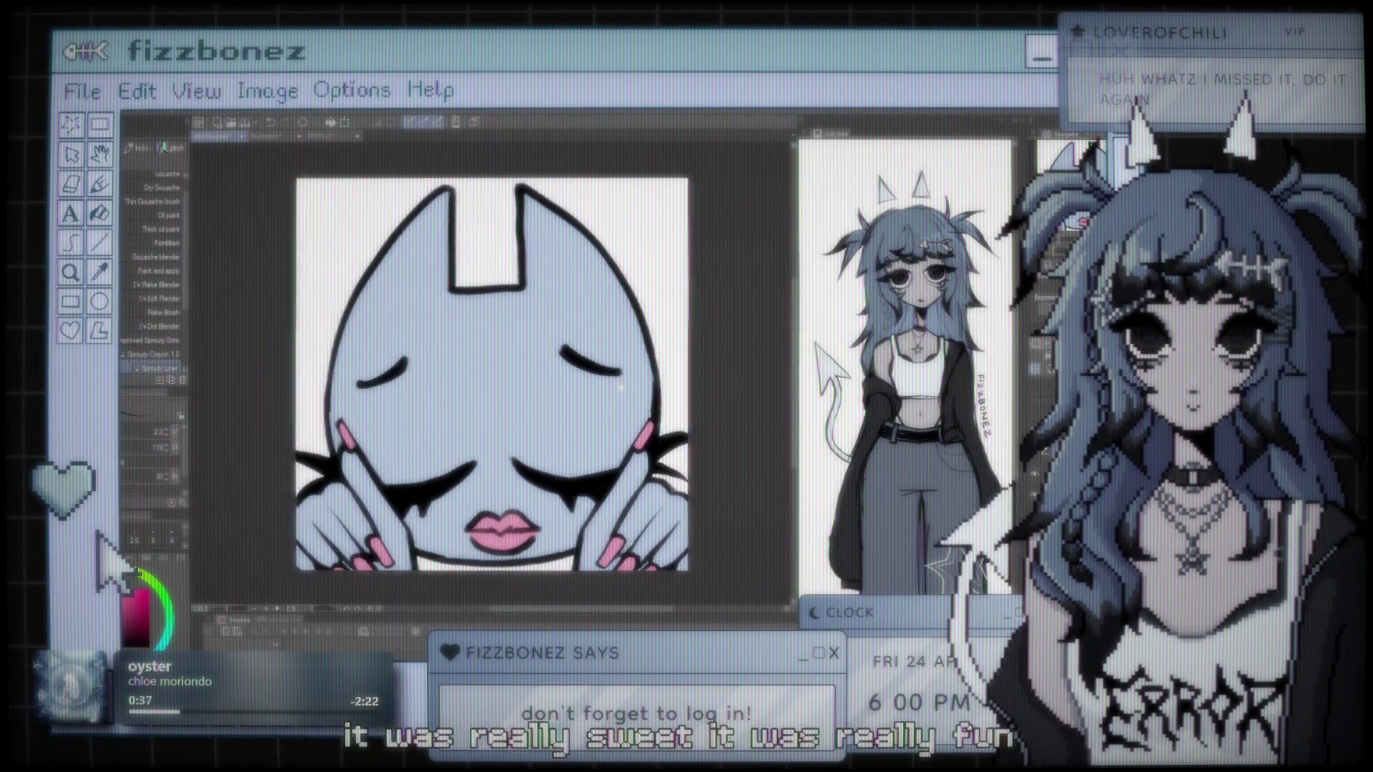
{"action": "scroll", "coordinate": [619, 386], "scroll_direction": "up", "scroll_amount": 5}
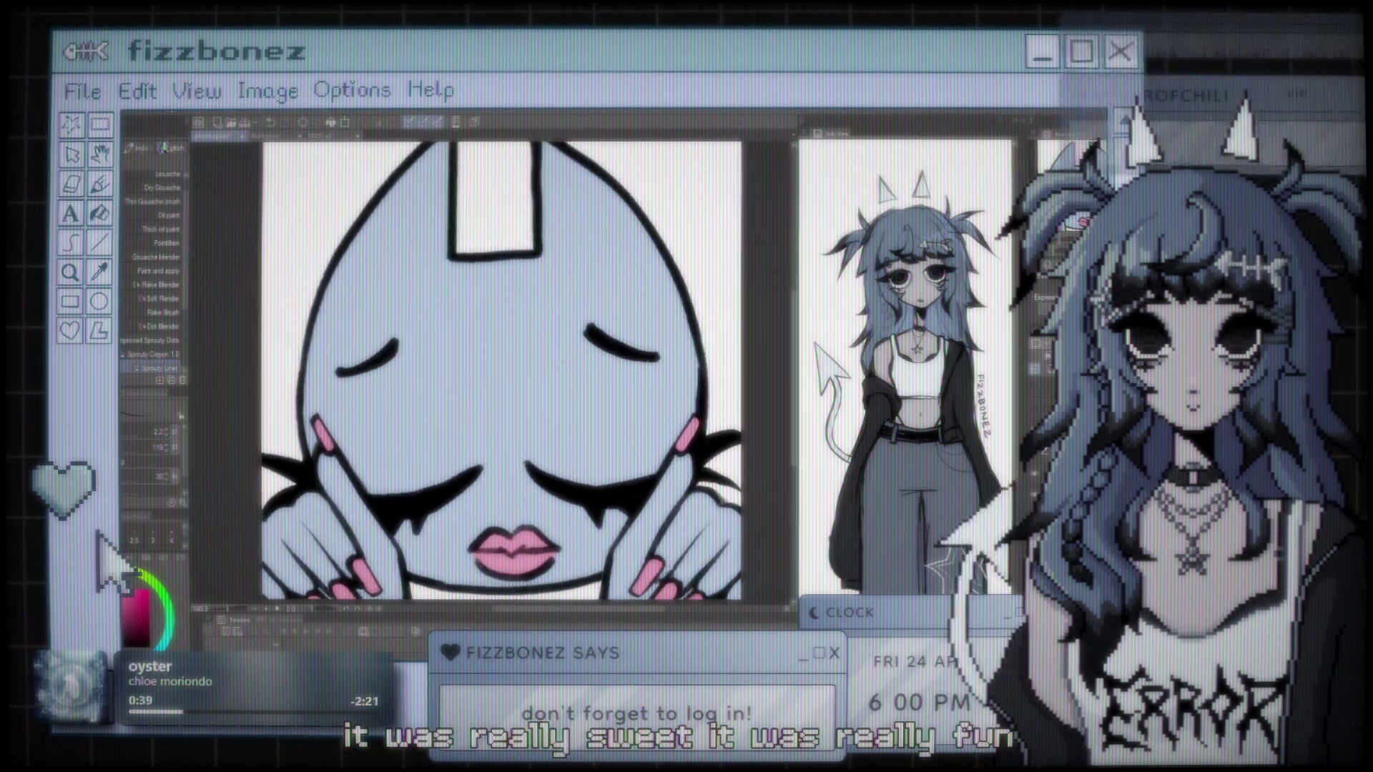
{"action": "scroll", "coordinate": [619, 385], "scroll_direction": "up", "scroll_amount": 3}
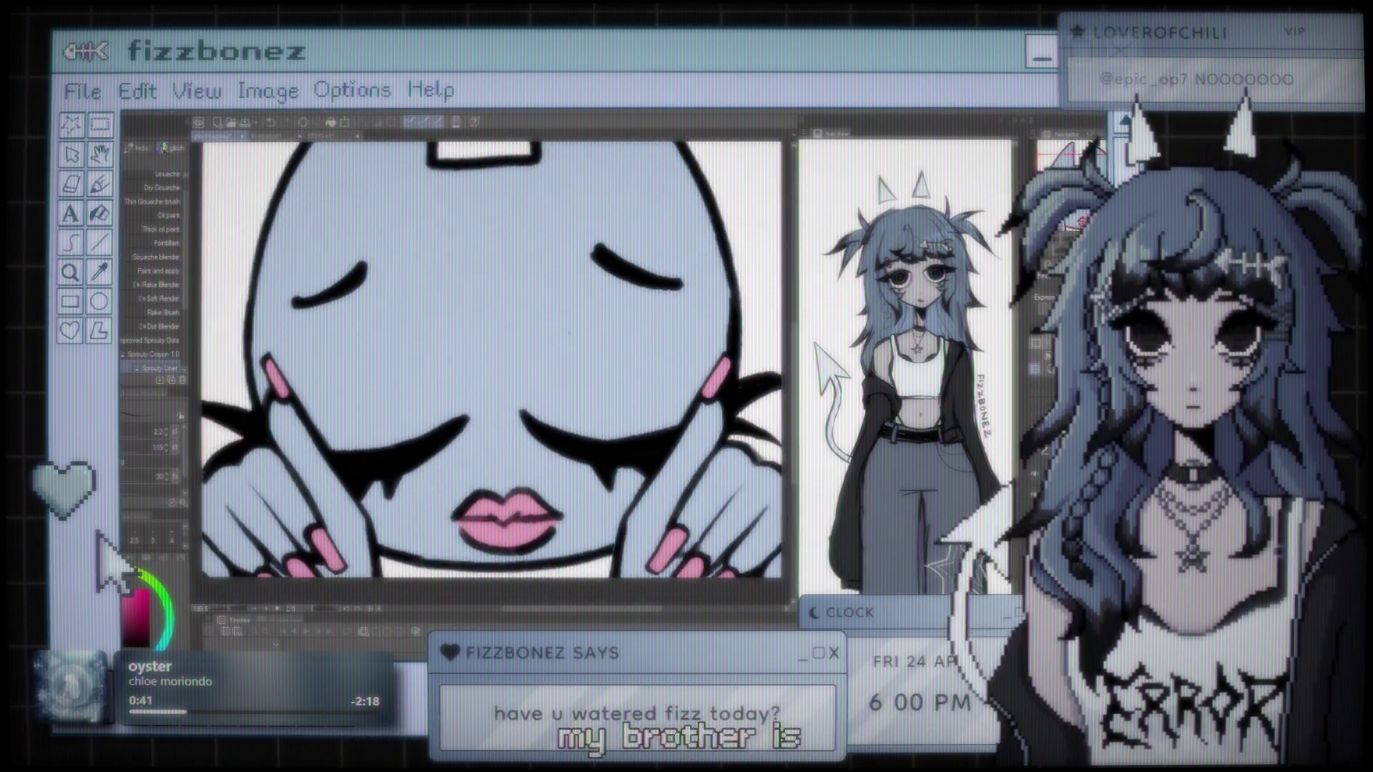
{"action": "left_click_drag", "start_coordinate": [619, 385], "coordinate": [647, 364]}
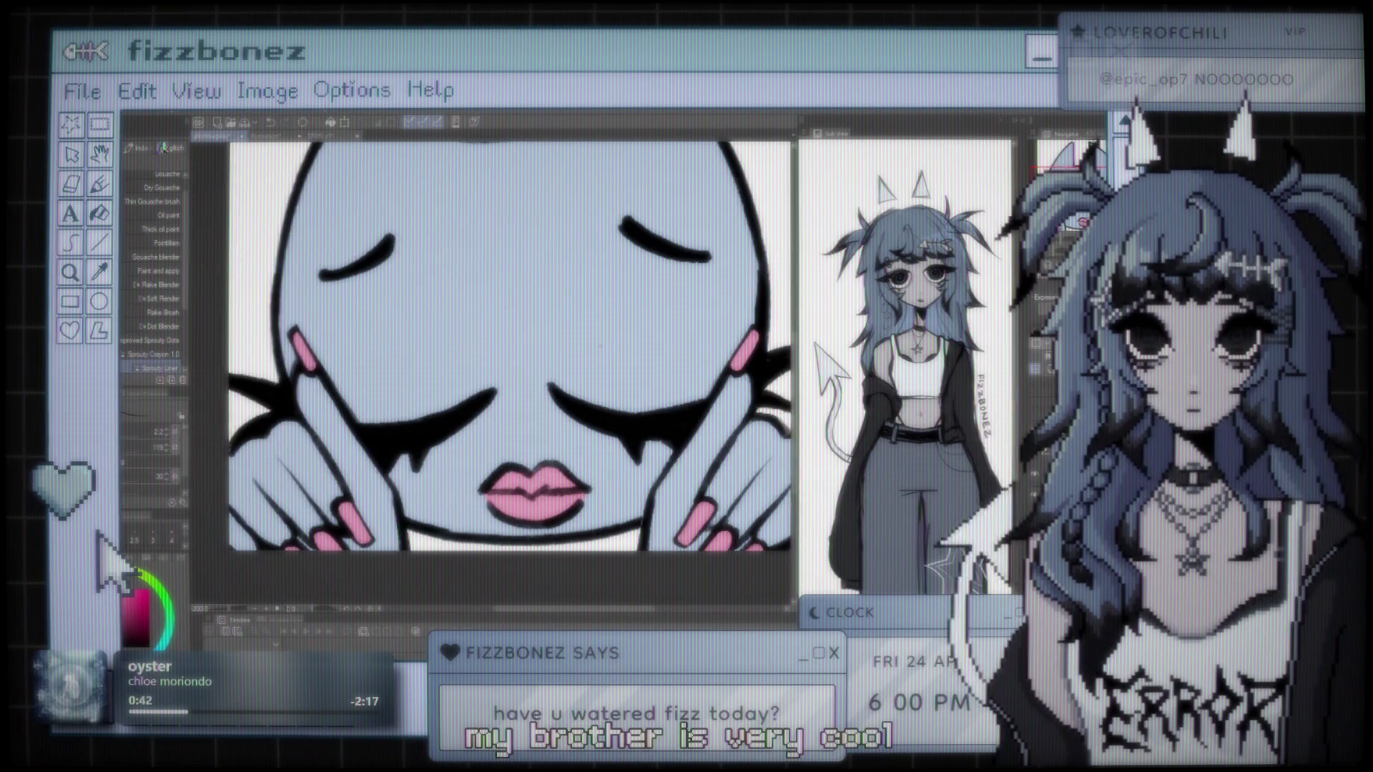
{"action": "scroll", "coordinate": [493, 343], "scroll_direction": "down", "scroll_amount": 2}
{"action": "scroll", "coordinate": [494, 343], "scroll_direction": "down", "scroll_amount": 1}
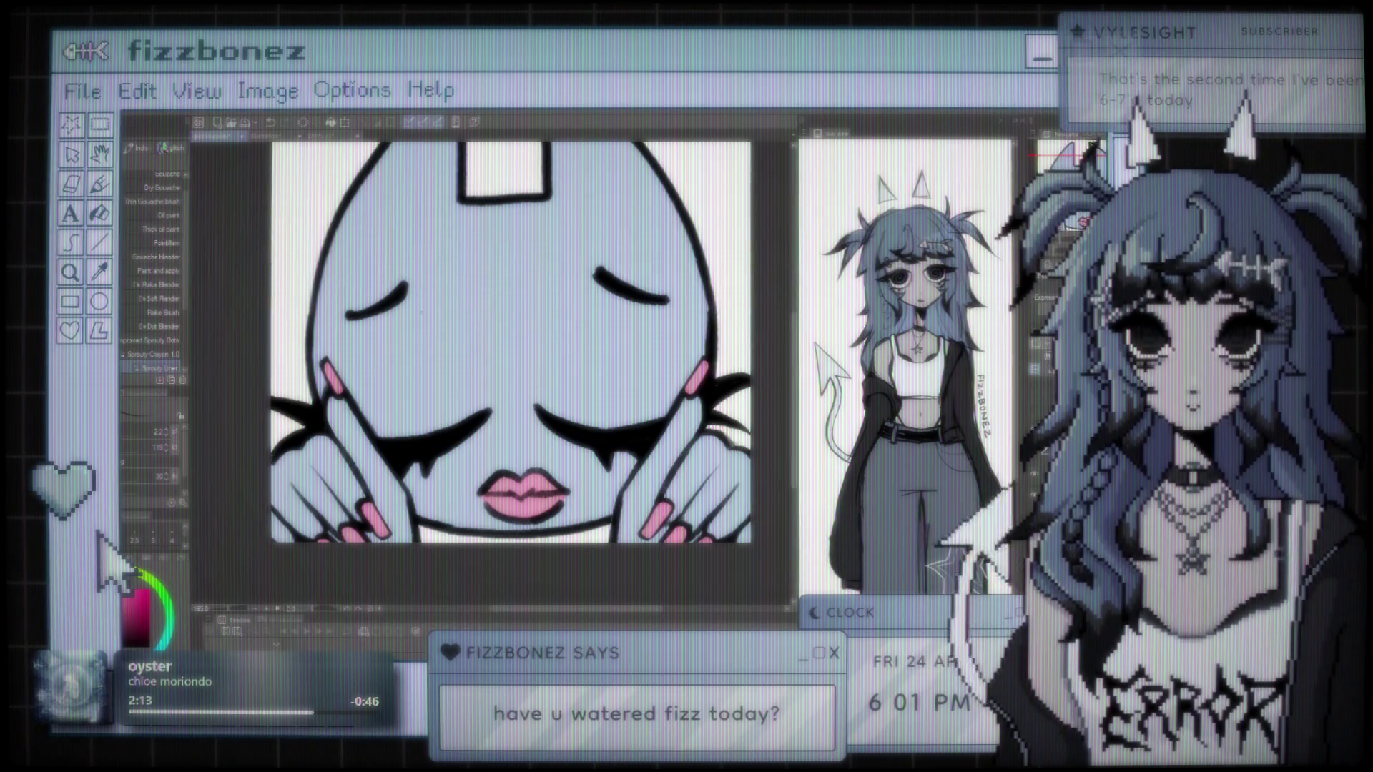
Step: Fit the whole emote in the window, then nudge and zoom in slightly
{"action": "key", "text": "ctrl+0"}
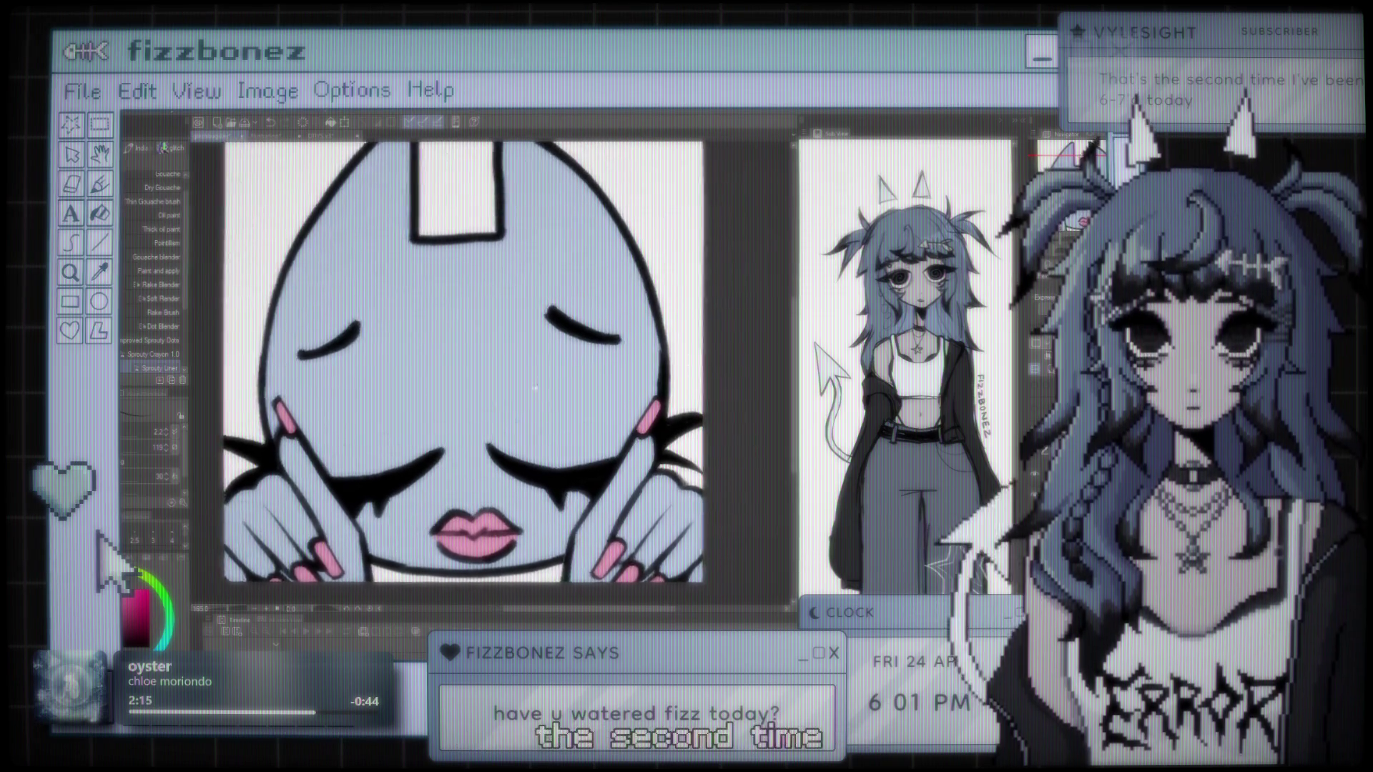
{"action": "scroll", "coordinate": [524, 383], "scroll_direction": "down", "scroll_amount": 1}
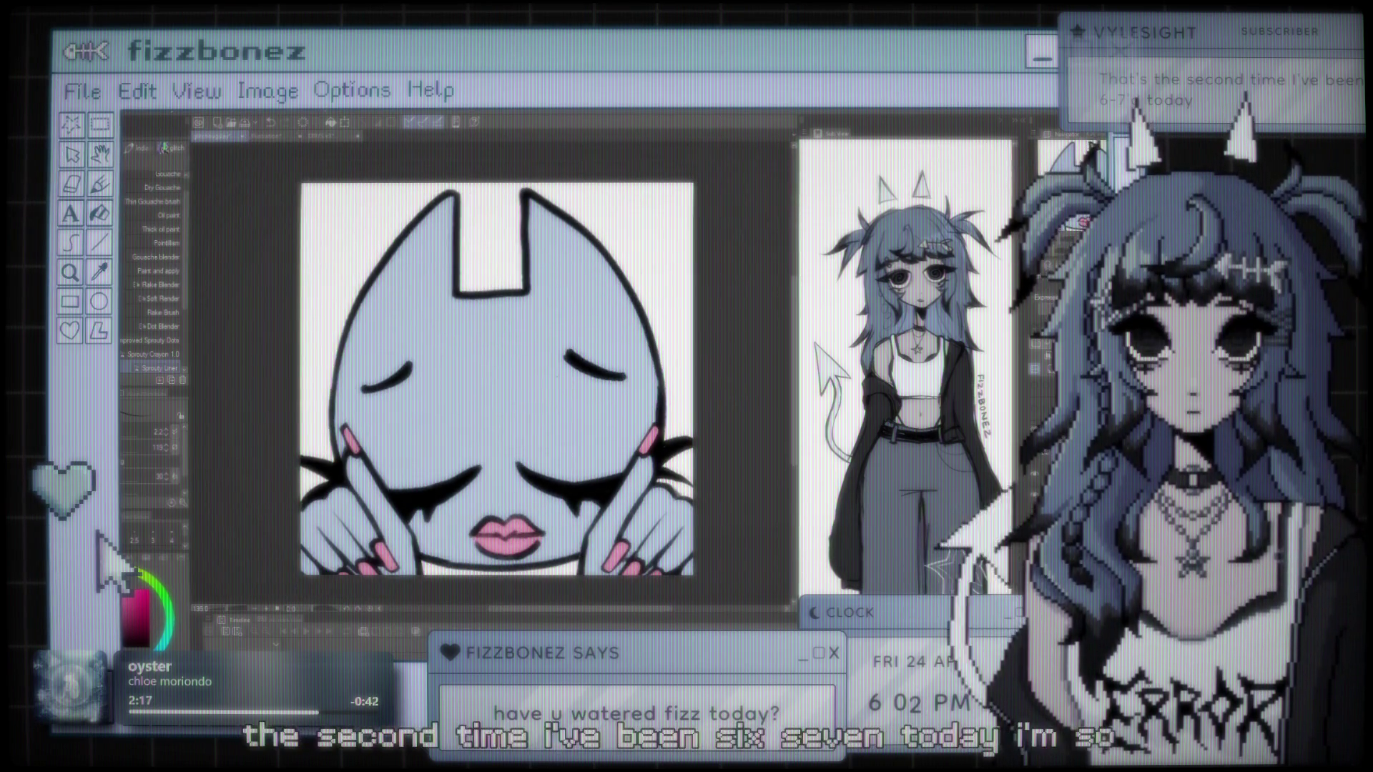
{"action": "left_click_drag", "start_coordinate": [601, 377], "coordinate": [609, 371]}
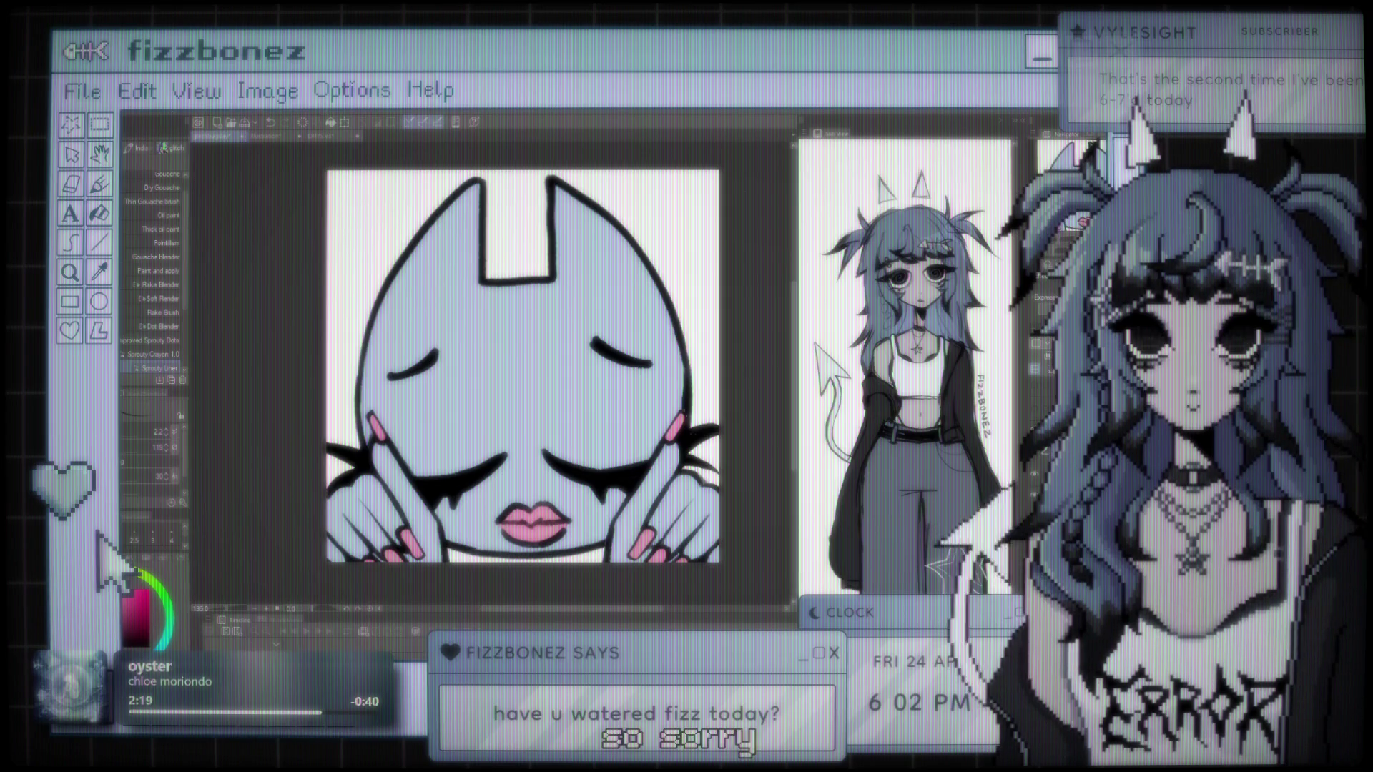
{"action": "left_click_drag", "start_coordinate": [657, 387], "coordinate": [664, 386]}
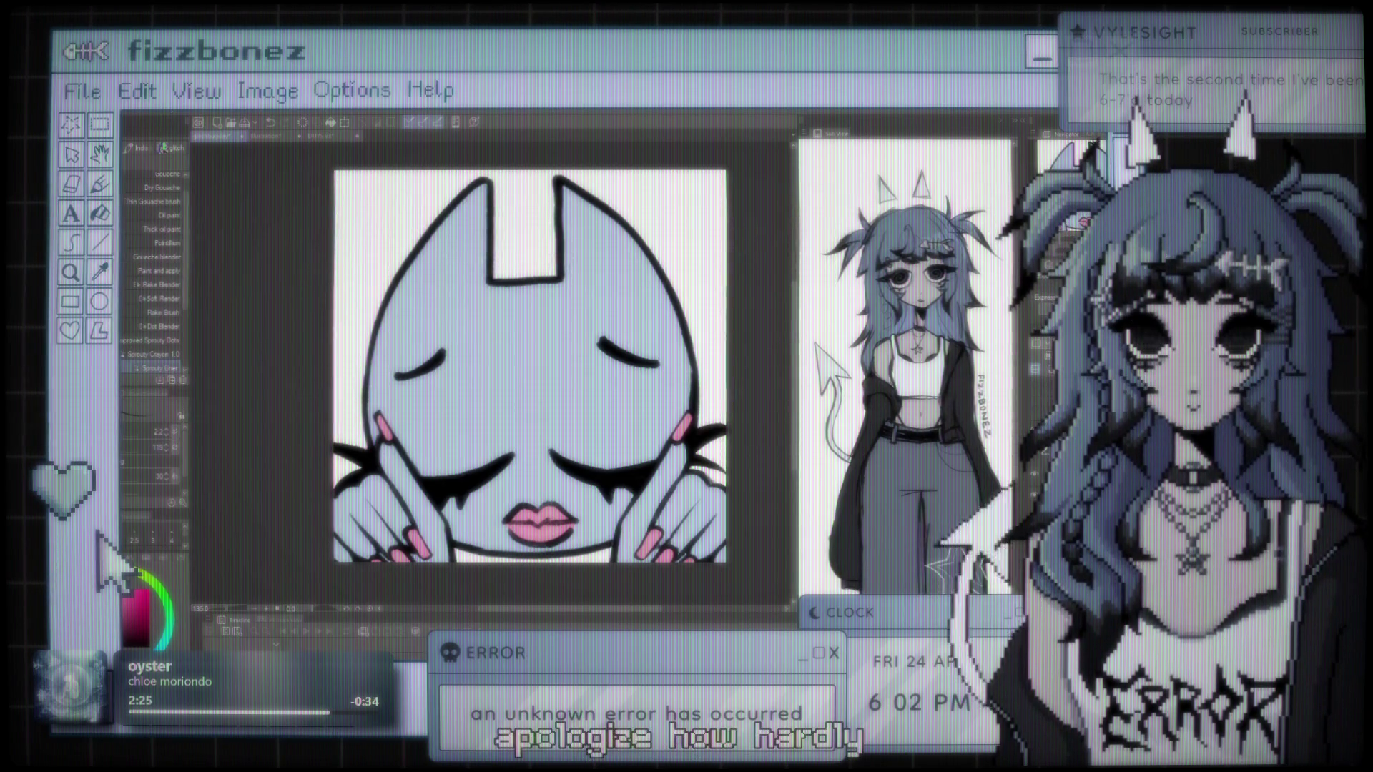
{"action": "key", "text": "ctrl+plus"}
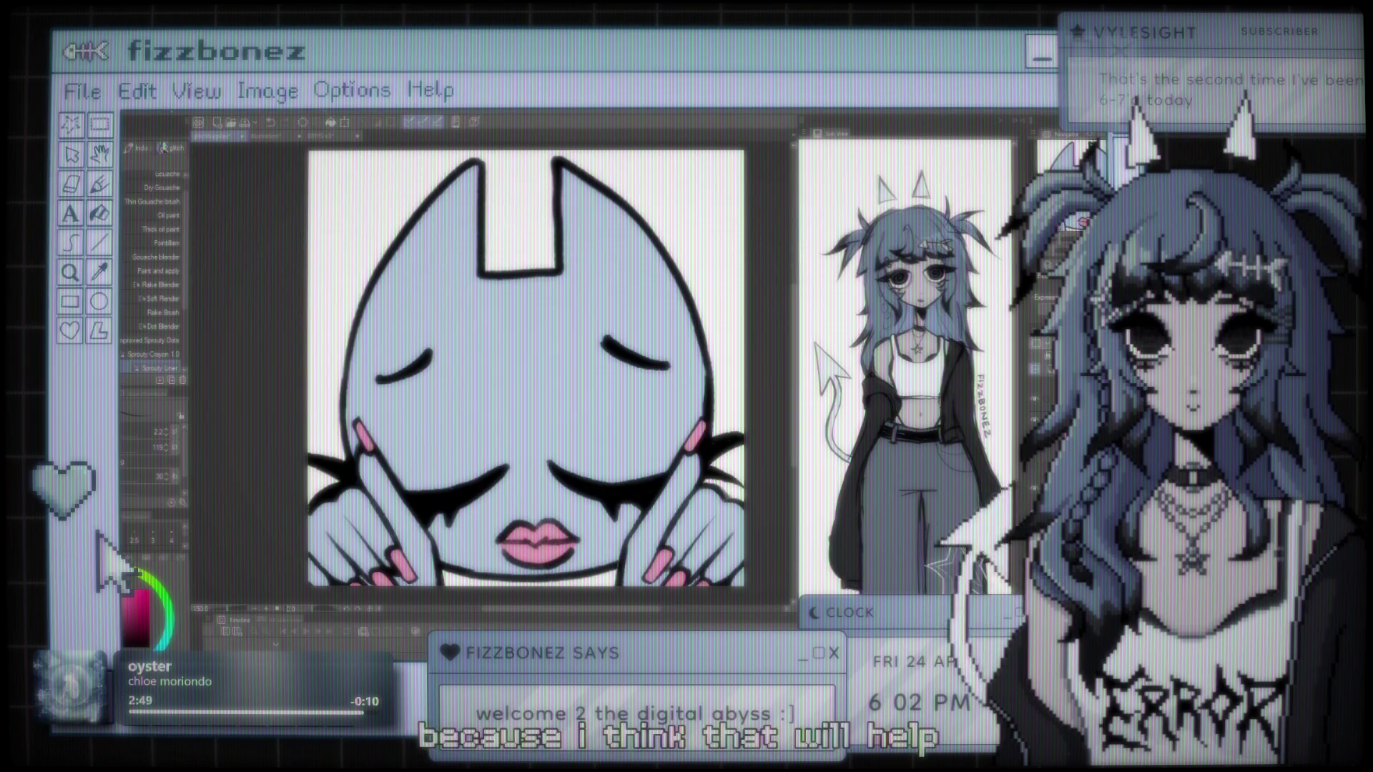
{"action": "scroll", "coordinate": [526, 369], "scroll_direction": "down", "scroll_amount": 2}
{"action": "scroll", "coordinate": [525, 368], "scroll_direction": "up", "scroll_amount": 3}
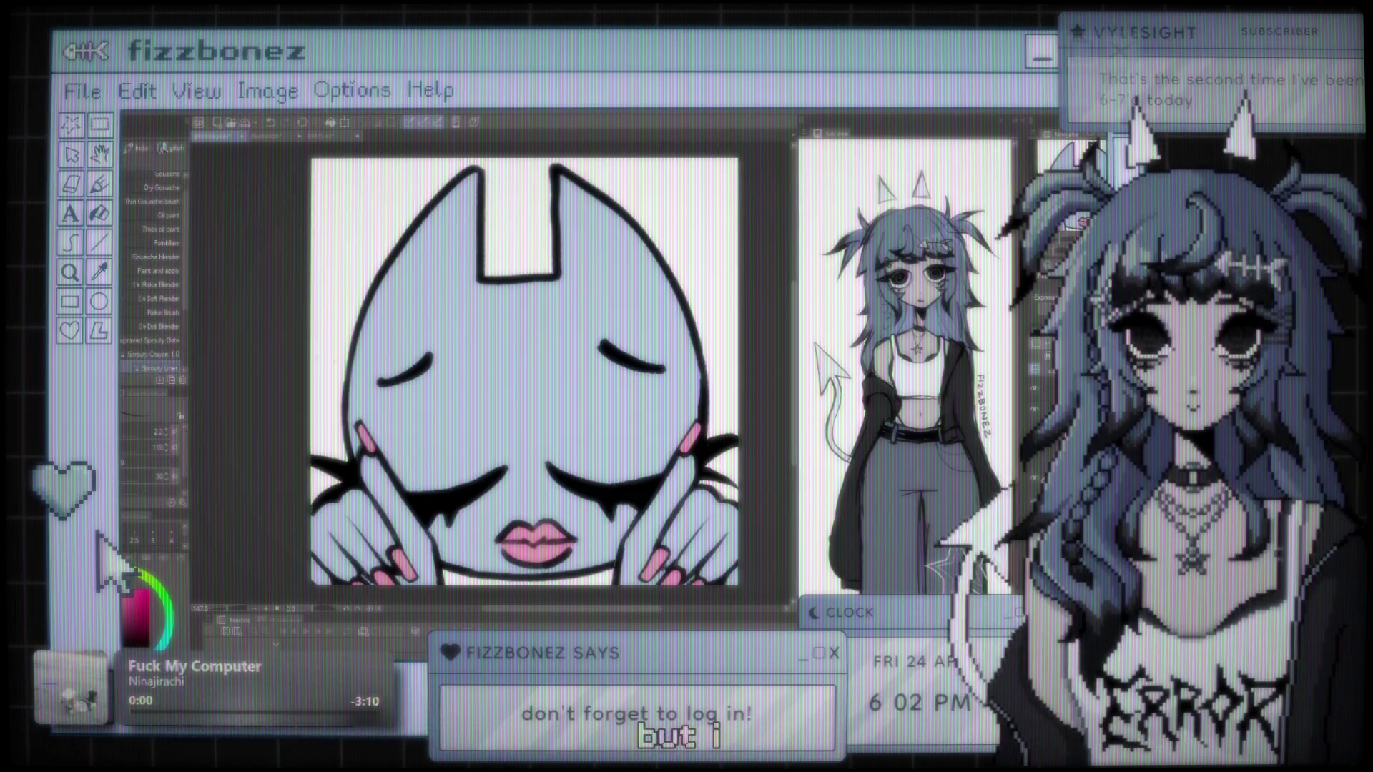
Step: Enlarge the brush to 5.7 and sample the pale blue from the cat's face
{"action": "key", "text": "bracketright"}
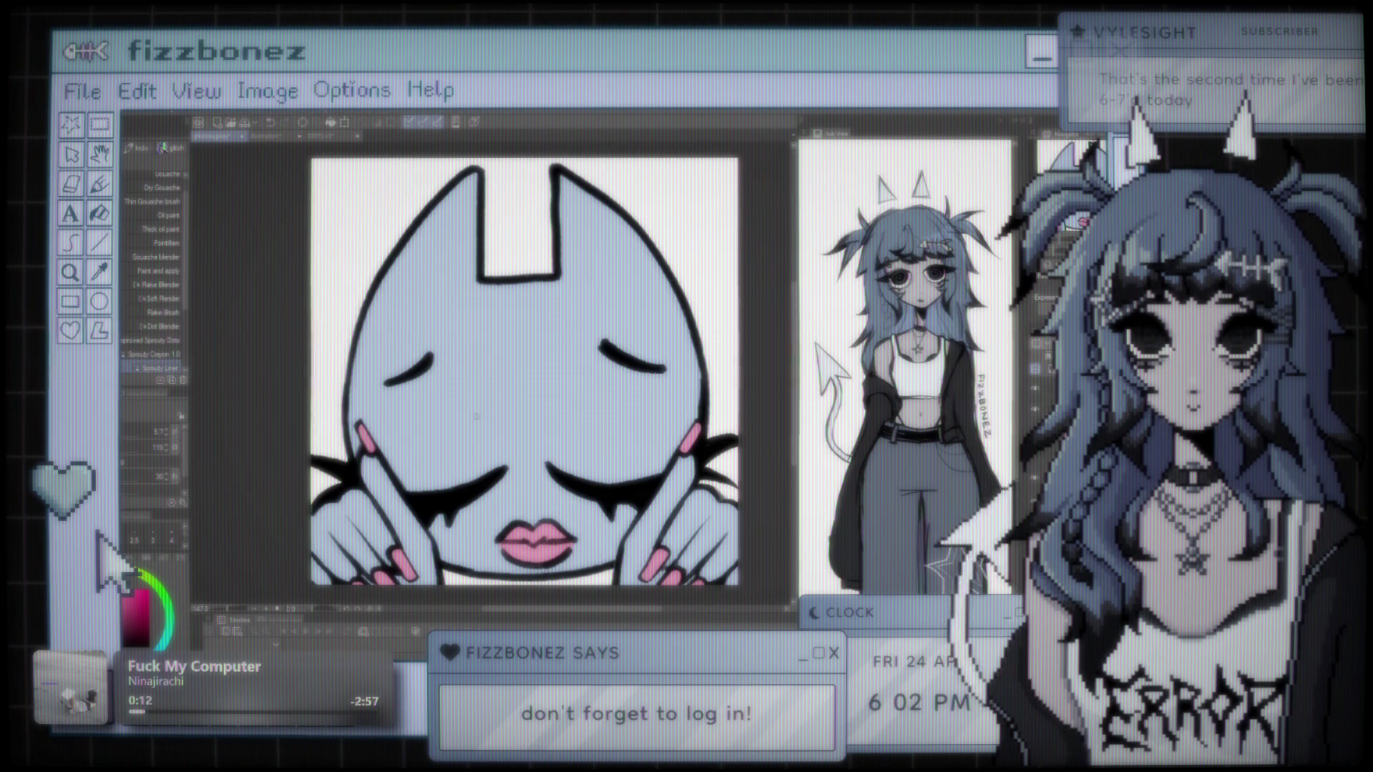
{"action": "scroll", "coordinate": [515, 371], "scroll_direction": "up", "scroll_amount": 1}
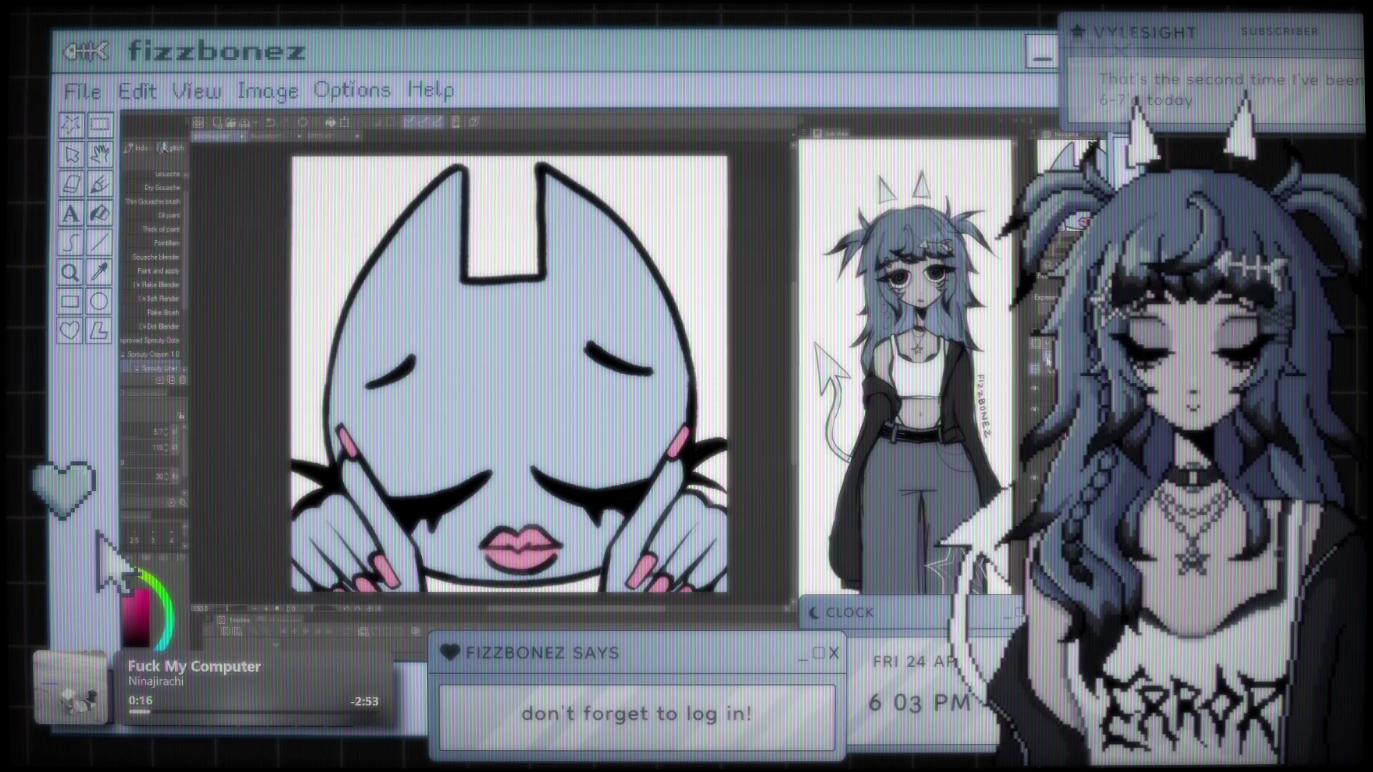
{"action": "key", "text": "i"}
{"action": "left_click", "coordinate": [438, 363]}
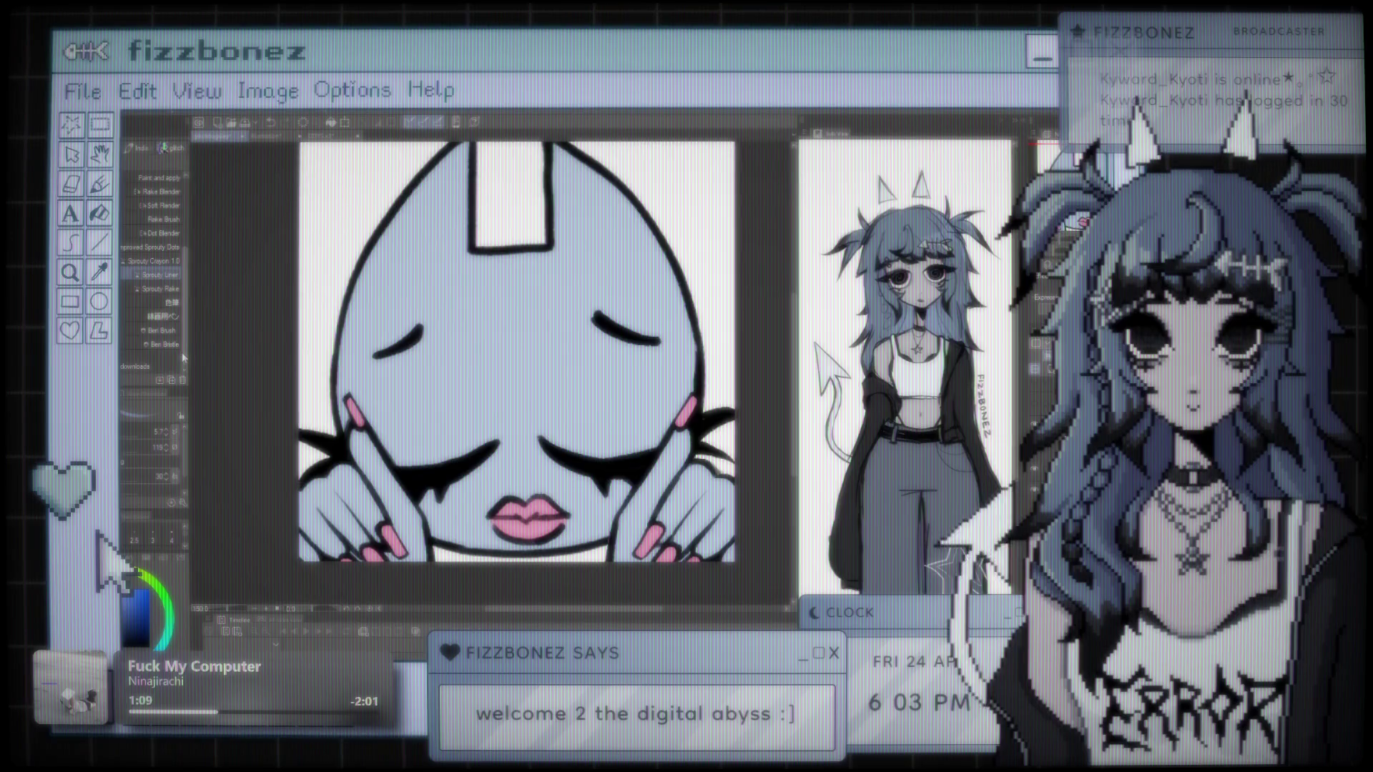
{"action": "scroll", "coordinate": [180, 295], "scroll_direction": "down", "scroll_amount": 3}
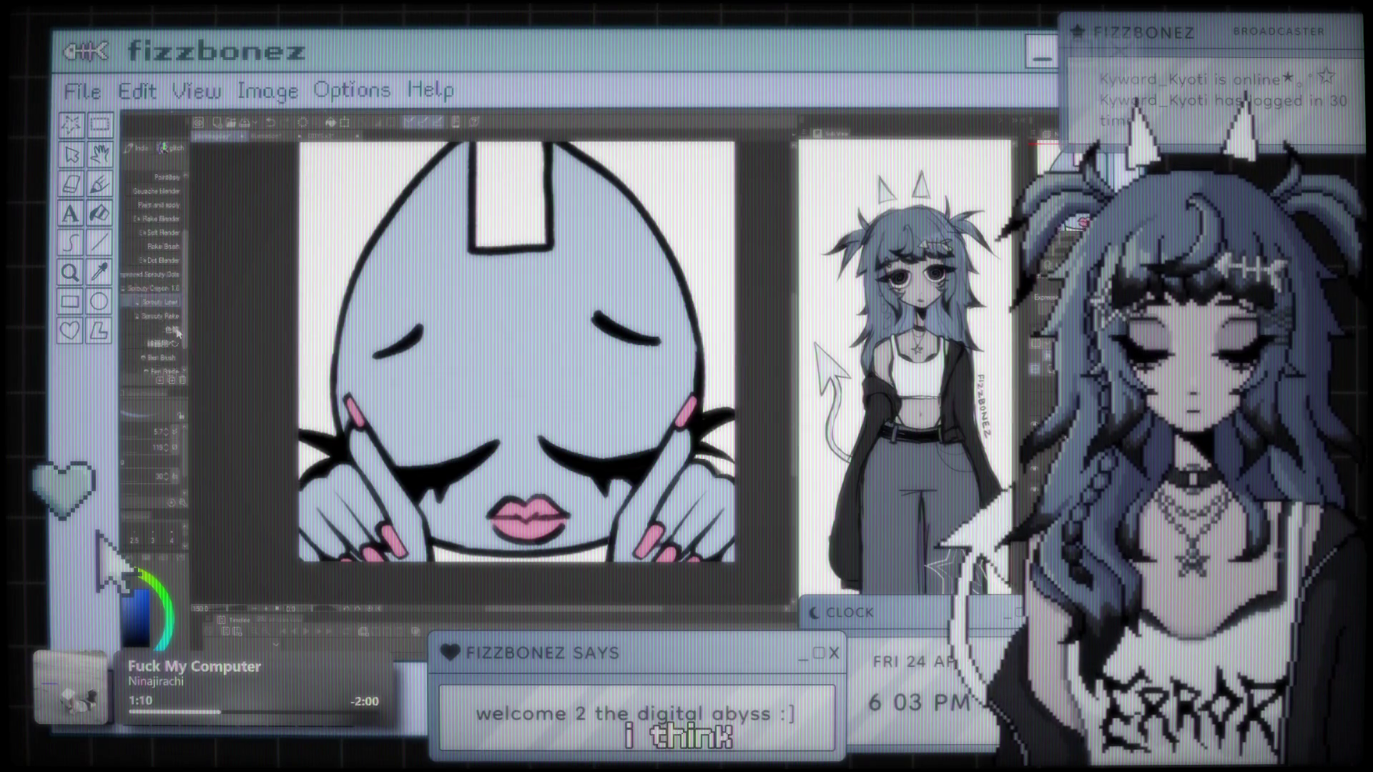
{"action": "scroll", "coordinate": [191, 373], "scroll_direction": "up", "scroll_amount": 2}
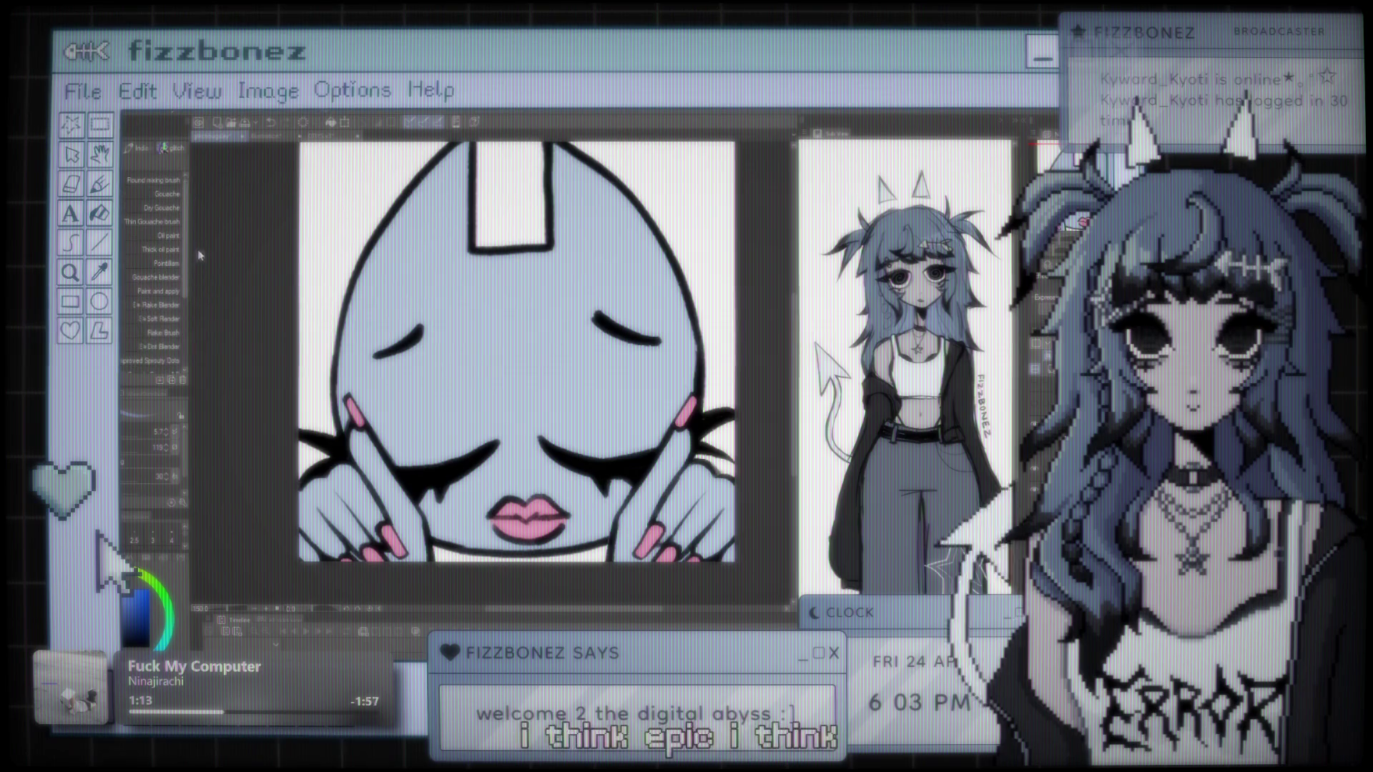
{"action": "scroll", "coordinate": [193, 271], "scroll_direction": "up", "scroll_amount": 3}
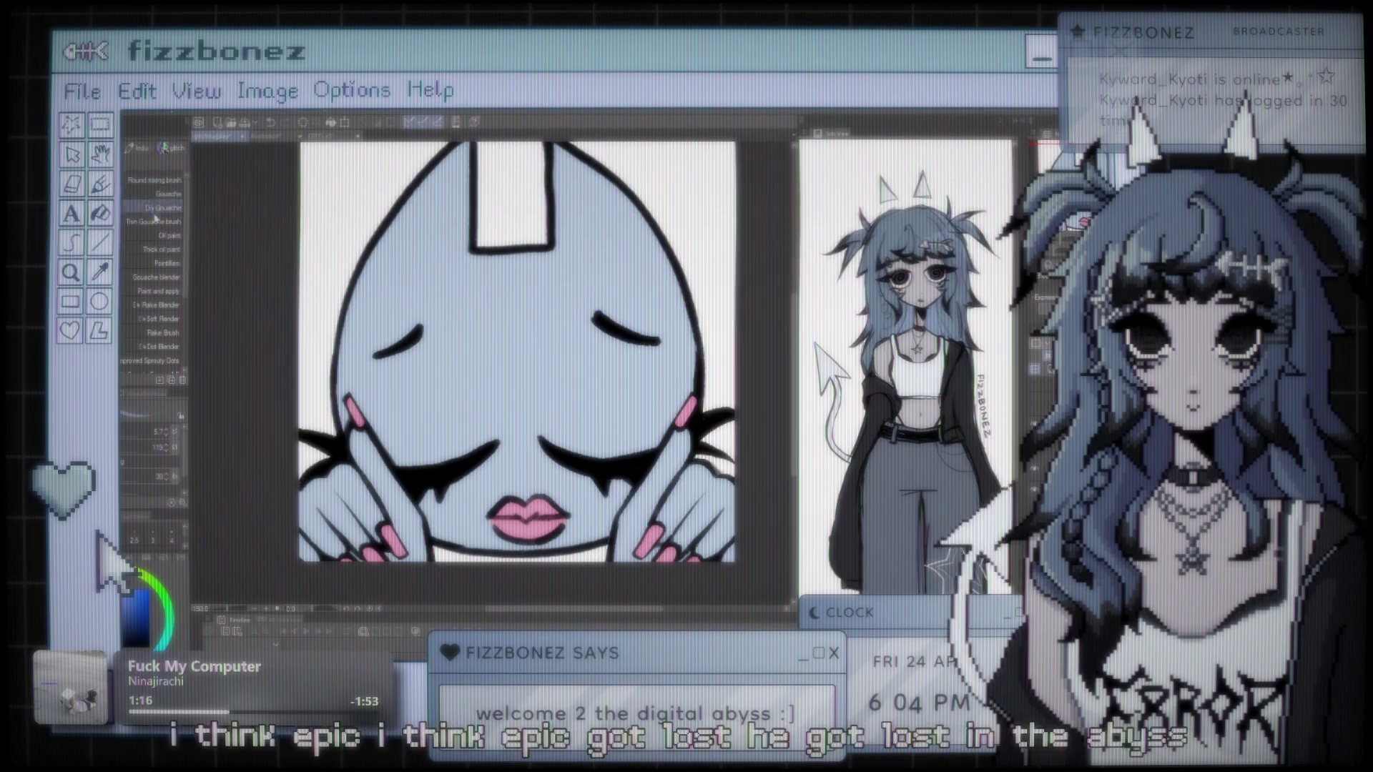
{"action": "scroll", "coordinate": [184, 276], "scroll_direction": "up", "scroll_amount": 1}
{"action": "left_click", "coordinate": [122, 437]}
{"action": "left_click_drag", "start_coordinate": [489, 373], "coordinate": [471, 373]}
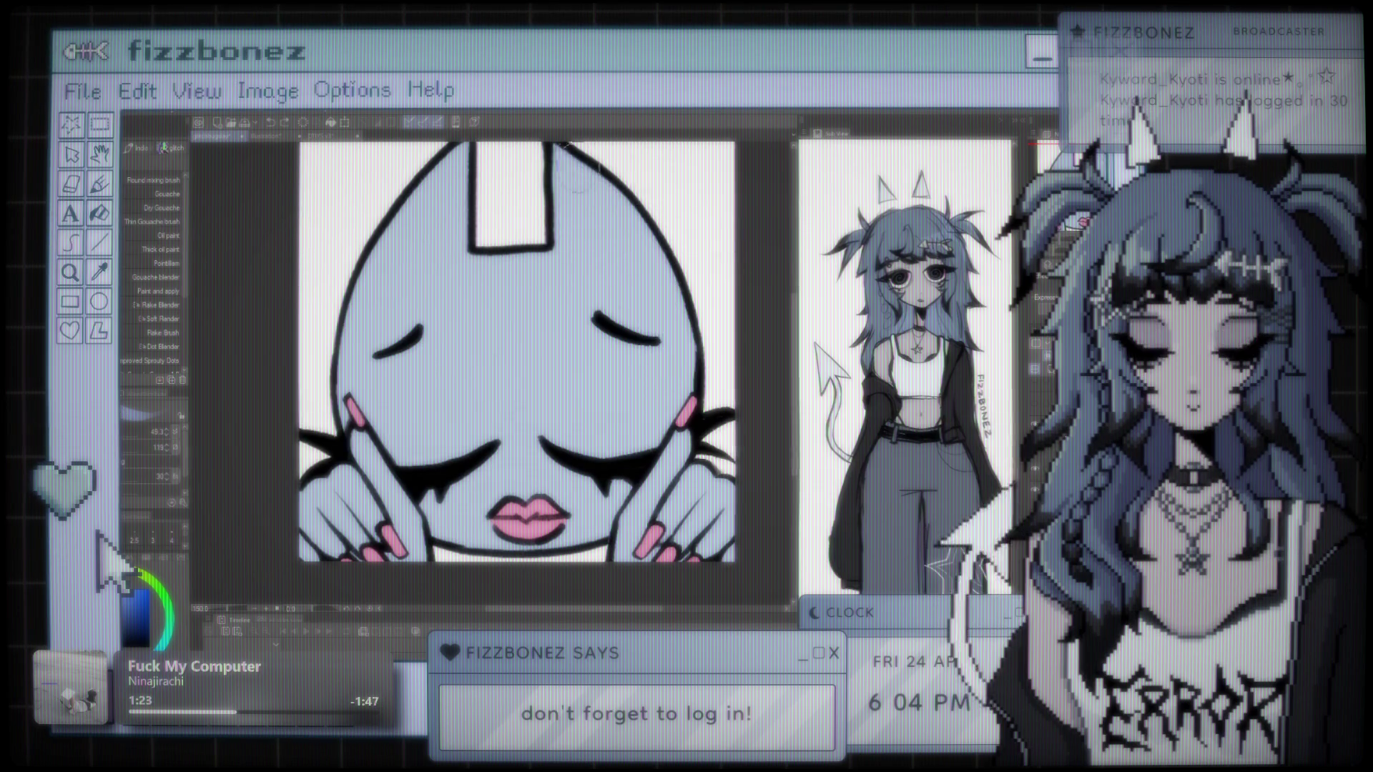
{"action": "mouse_move", "coordinate": [548, 152]}
{"action": "left_mouse_down"}
{"action": "mouse_move", "coordinate": [614, 207]}
{"action": "mouse_move", "coordinate": [700, 420]}
{"action": "left_mouse_up"}
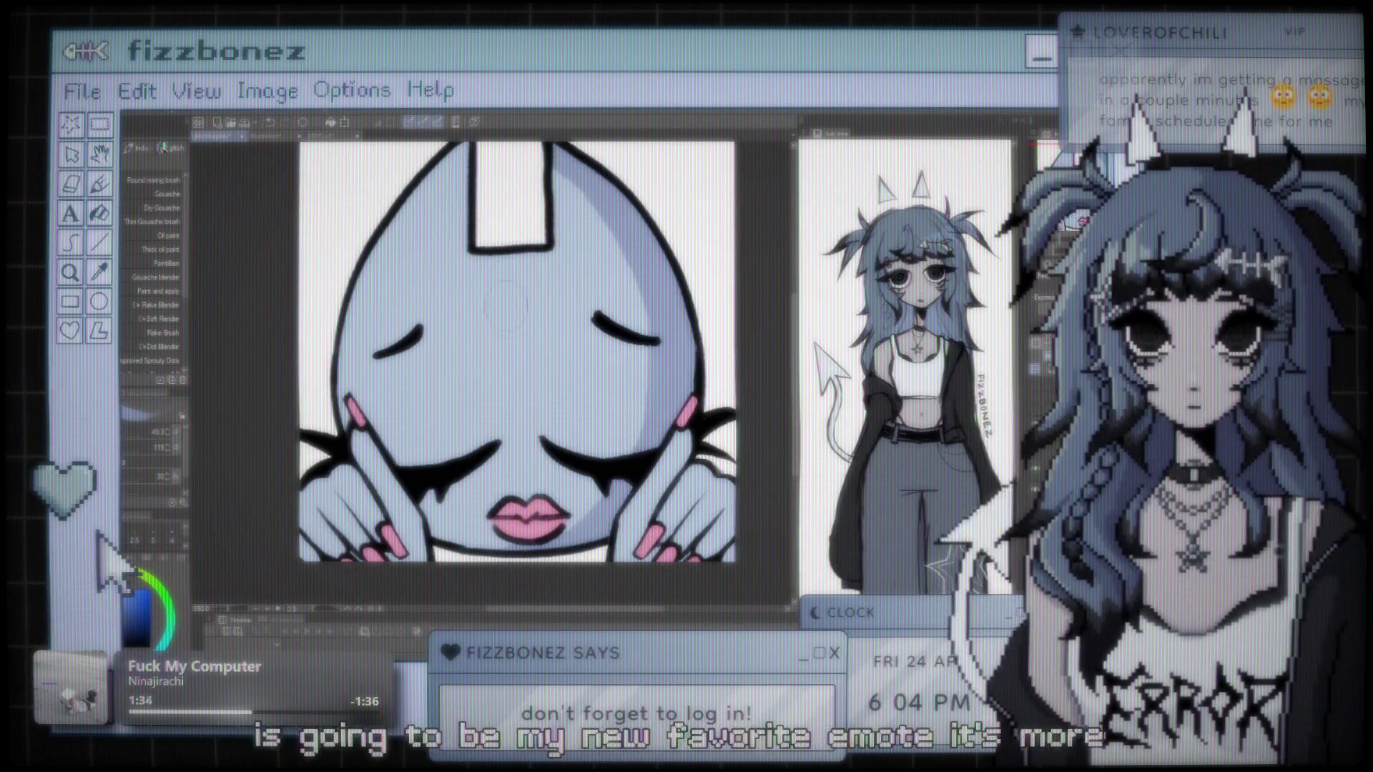
{"action": "scroll", "coordinate": [471, 278], "scroll_direction": "up", "scroll_amount": 2}
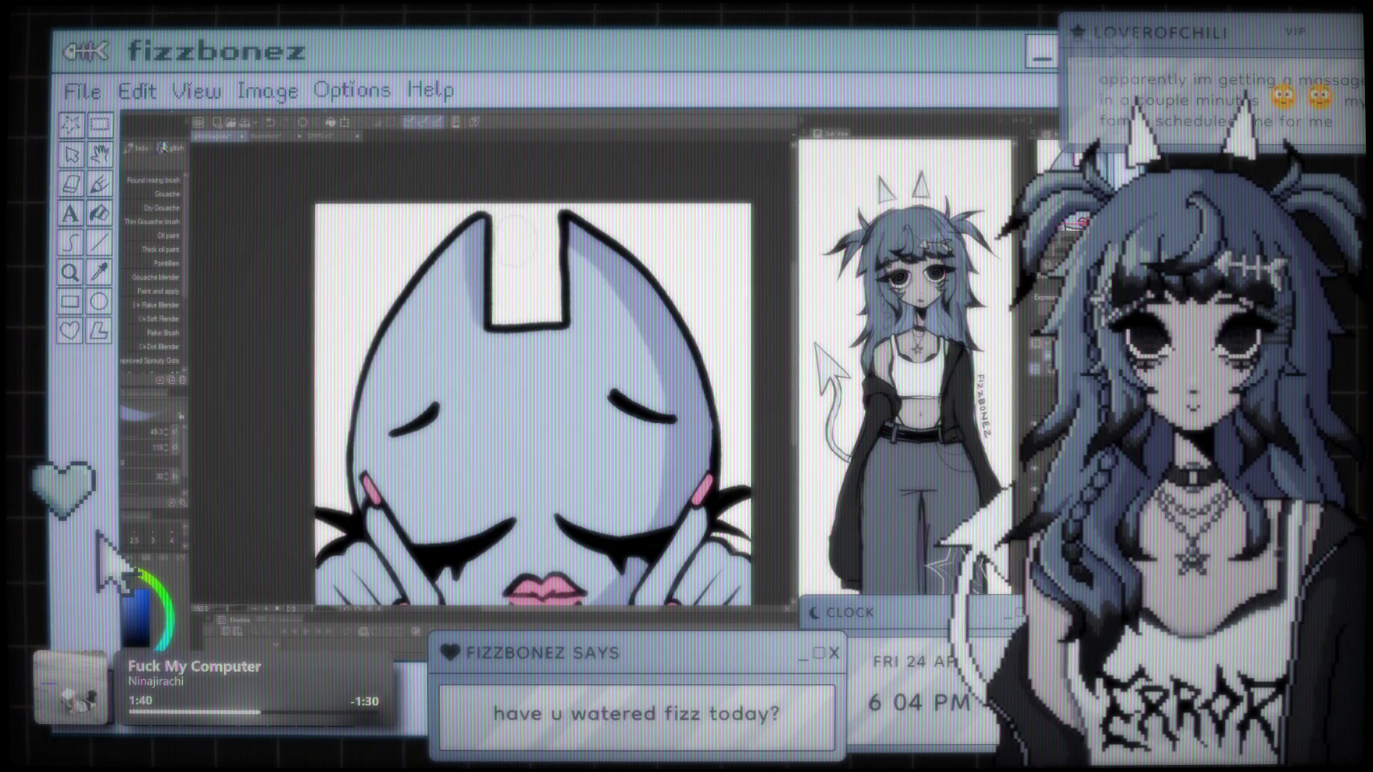
{"action": "scroll", "coordinate": [386, 372], "scroll_direction": "down", "scroll_amount": 2}
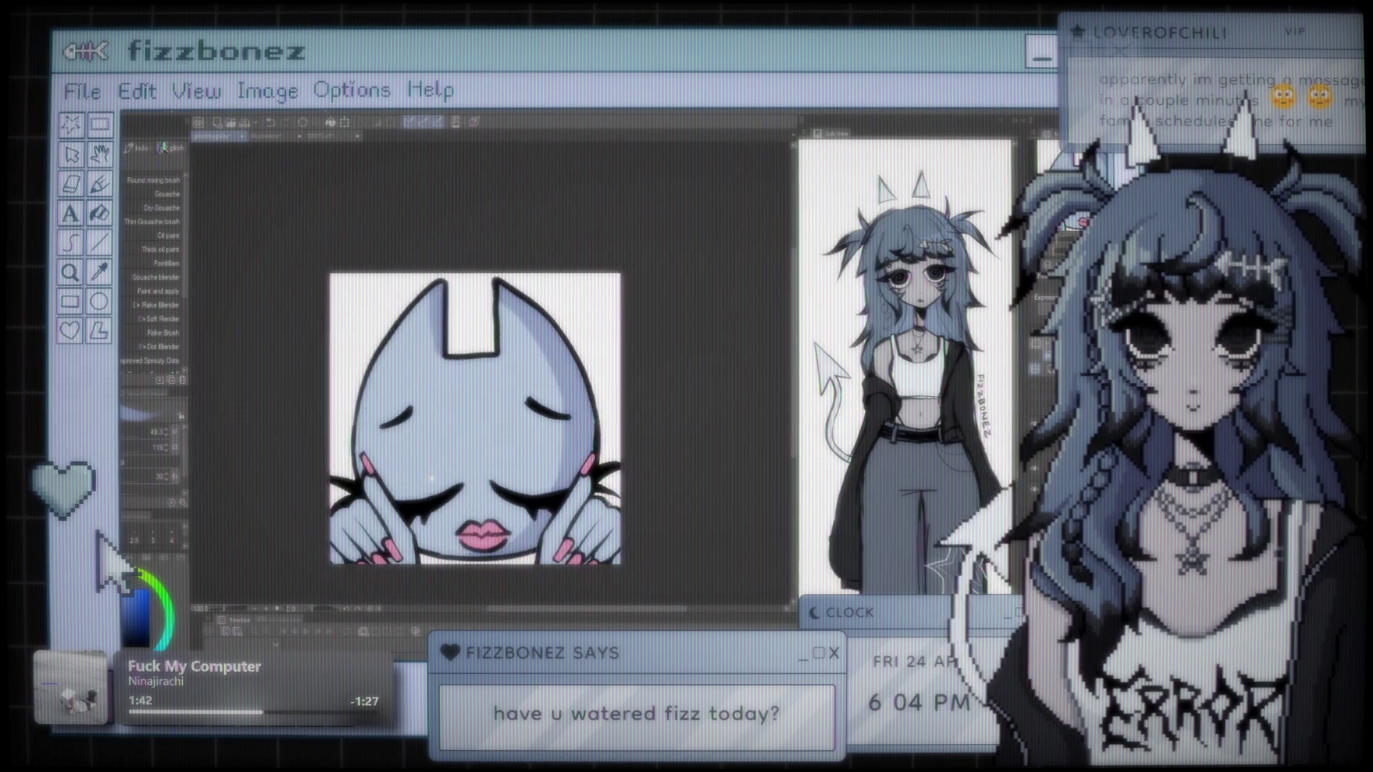
{"action": "scroll", "coordinate": [546, 352], "scroll_direction": "up", "scroll_amount": 2}
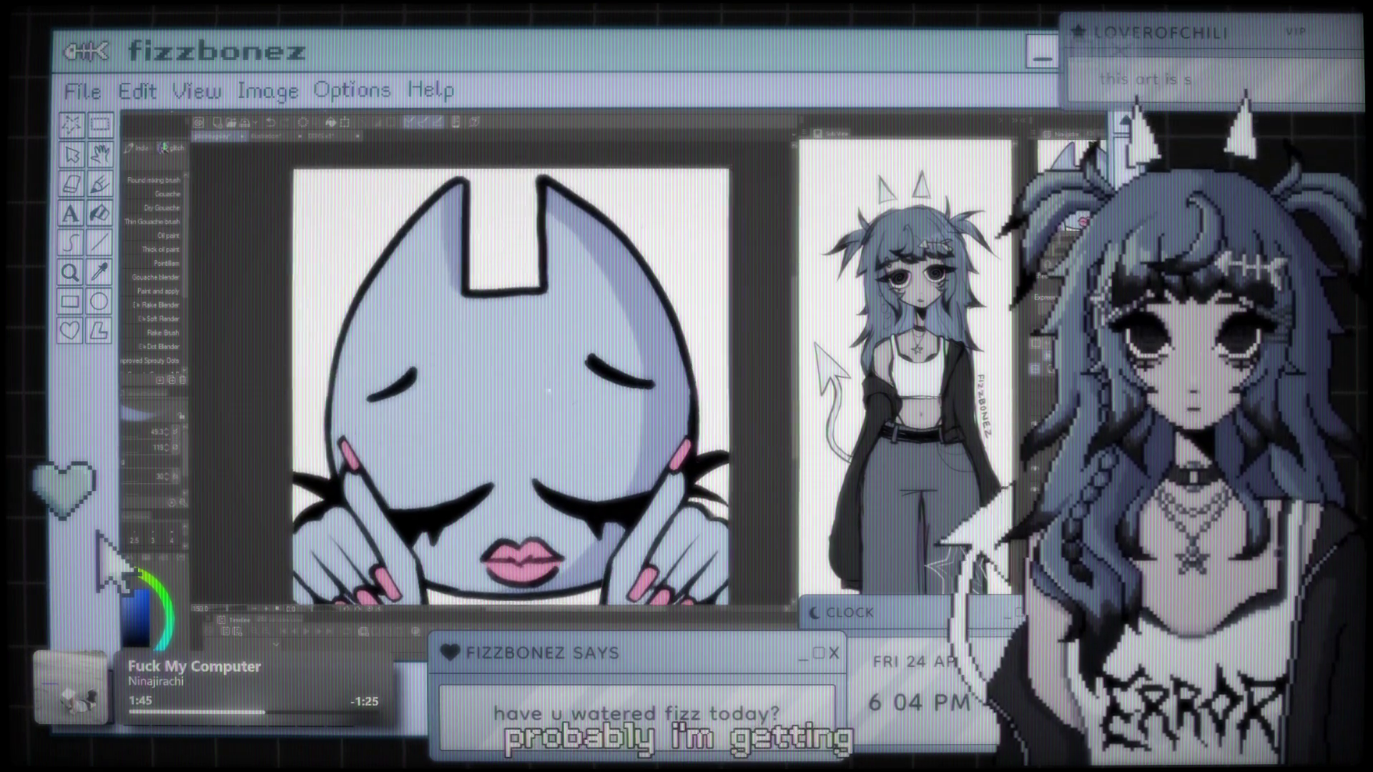
{"action": "scroll", "coordinate": [619, 369], "scroll_direction": "down", "scroll_amount": 1}
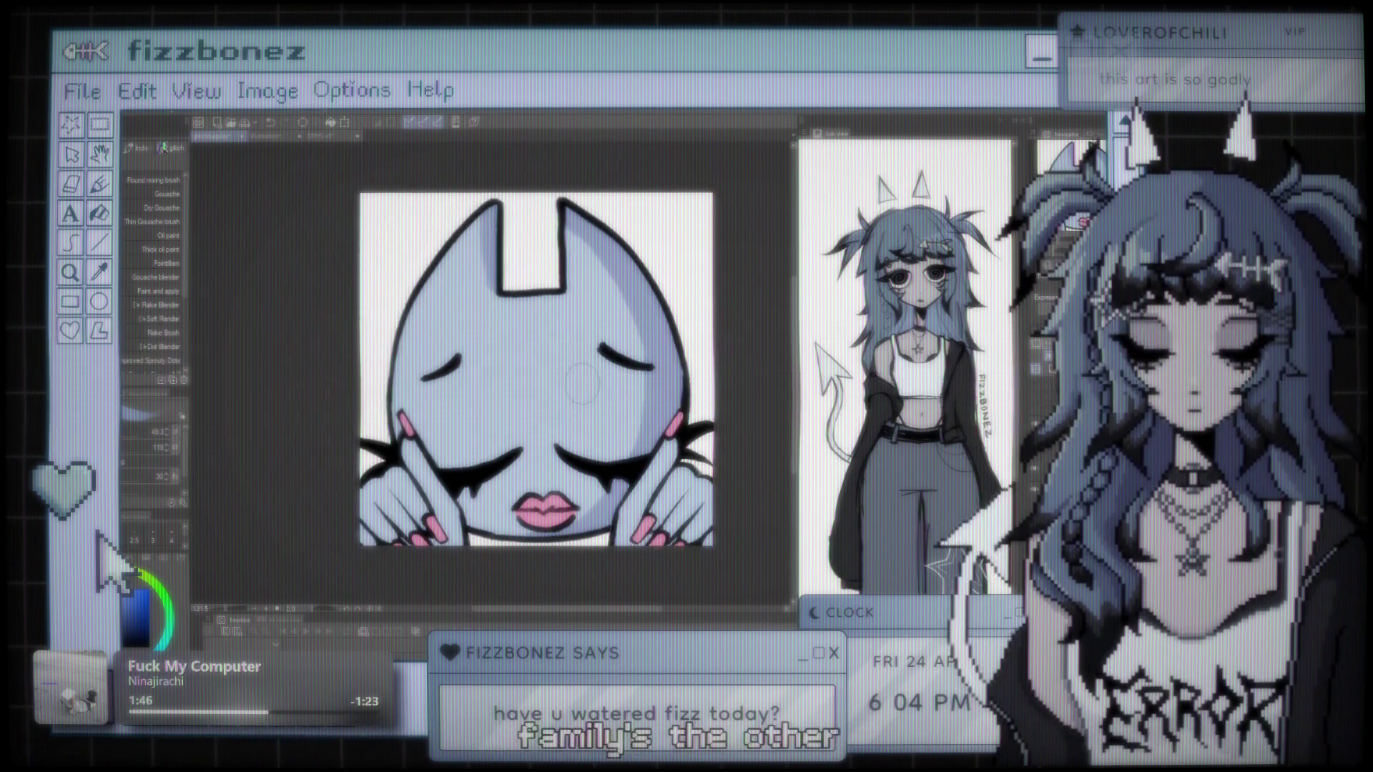
{"action": "scroll", "coordinate": [551, 378], "scroll_direction": "up", "scroll_amount": 1}
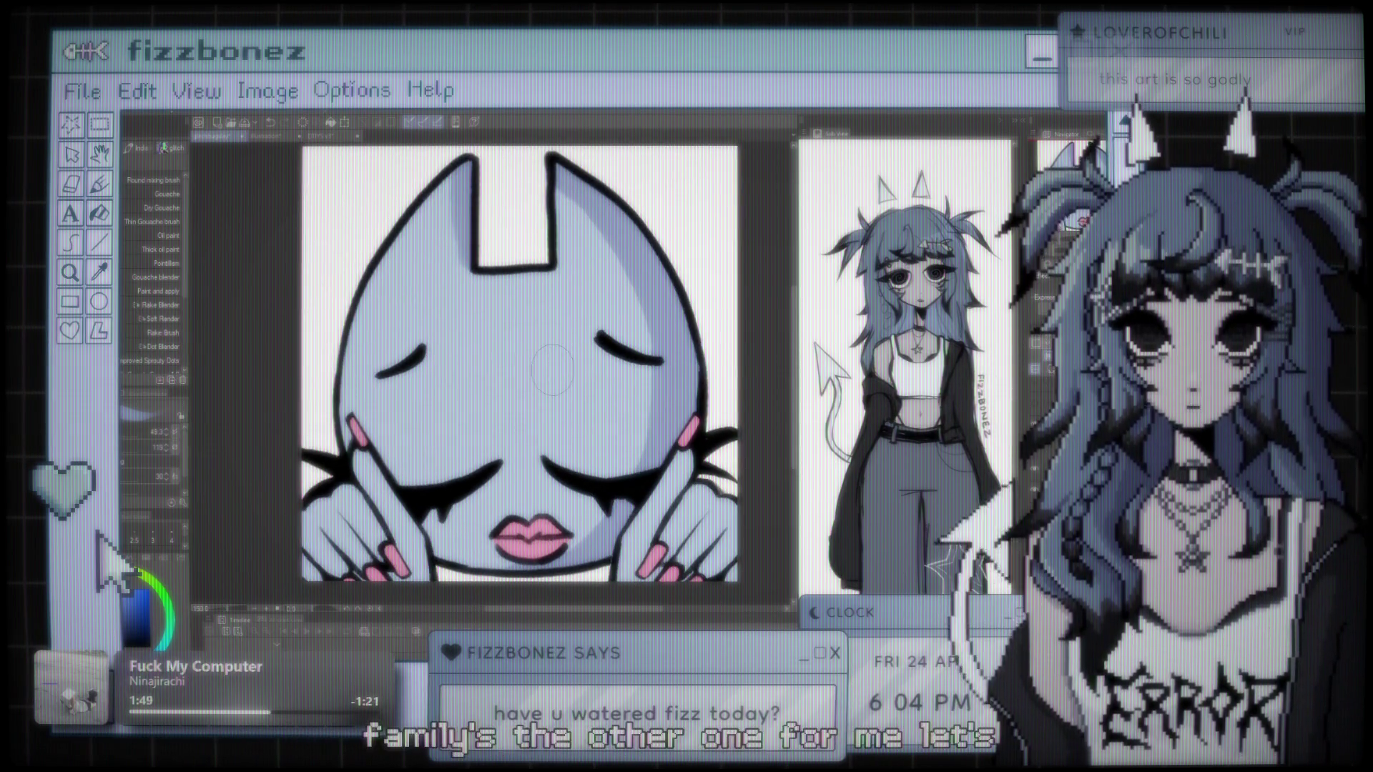
{"action": "scroll", "coordinate": [496, 347], "scroll_direction": "down", "scroll_amount": 1}
{"action": "scroll", "coordinate": [496, 348], "scroll_direction": "up", "scroll_amount": 1}
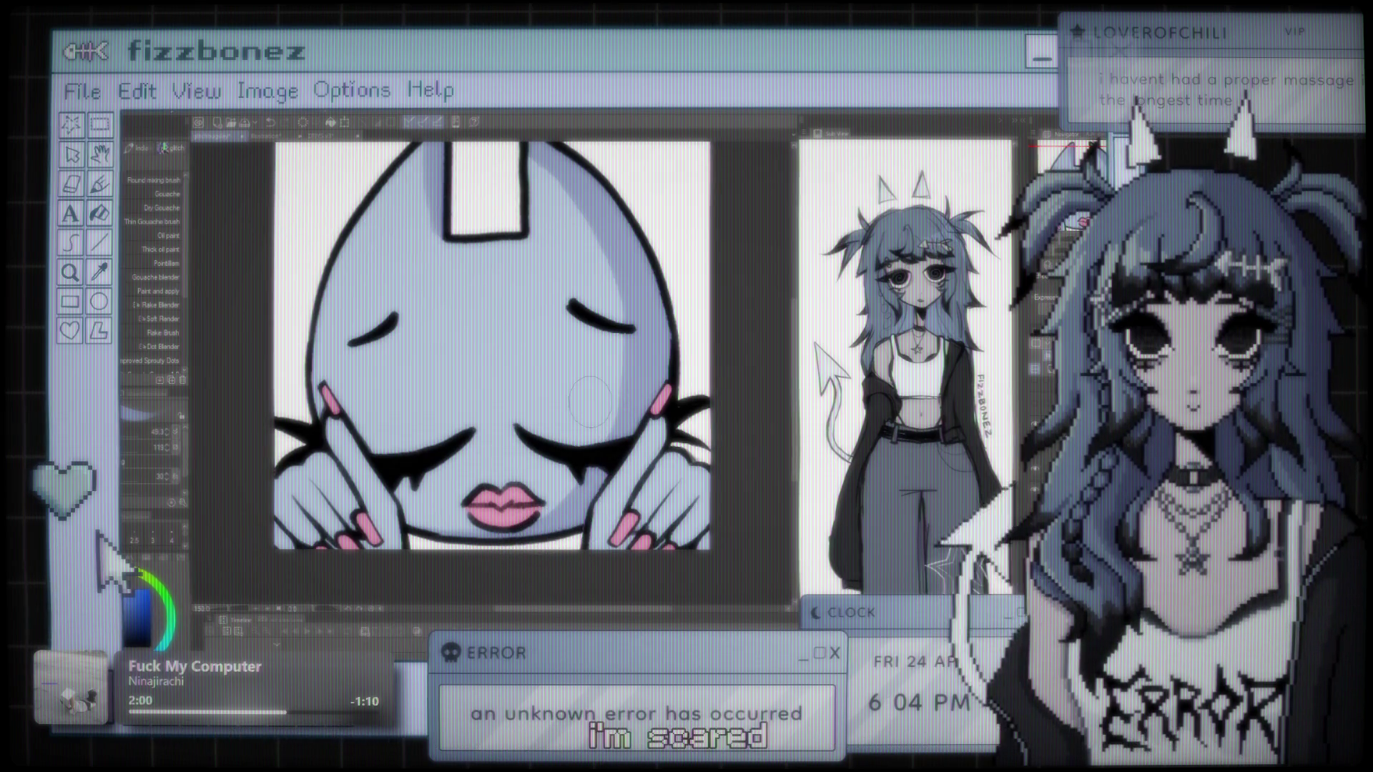
{"action": "scroll", "coordinate": [589, 401], "scroll_direction": "down", "scroll_amount": 2}
{"action": "scroll", "coordinate": [527, 357], "scroll_direction": "up", "scroll_amount": 1}
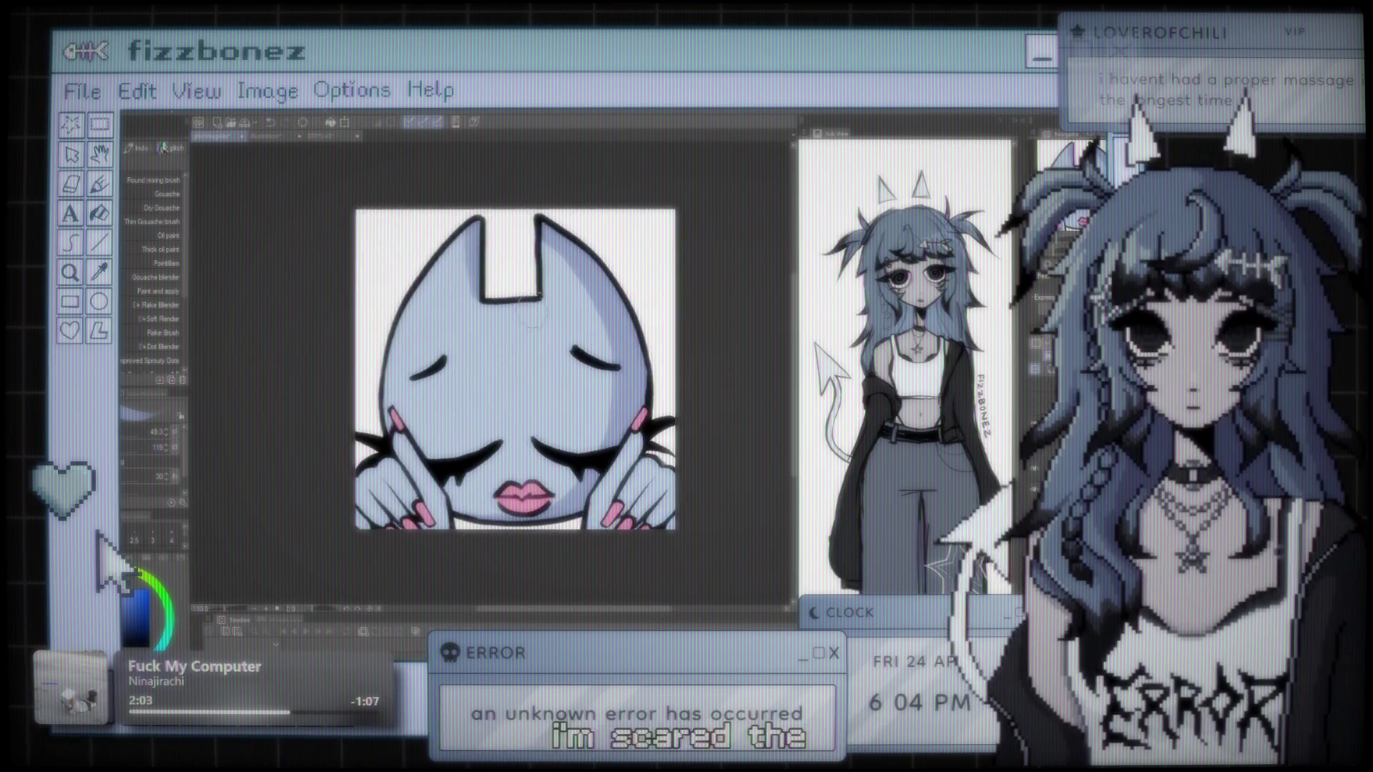
{"action": "scroll", "coordinate": [527, 358], "scroll_direction": "up", "scroll_amount": 1}
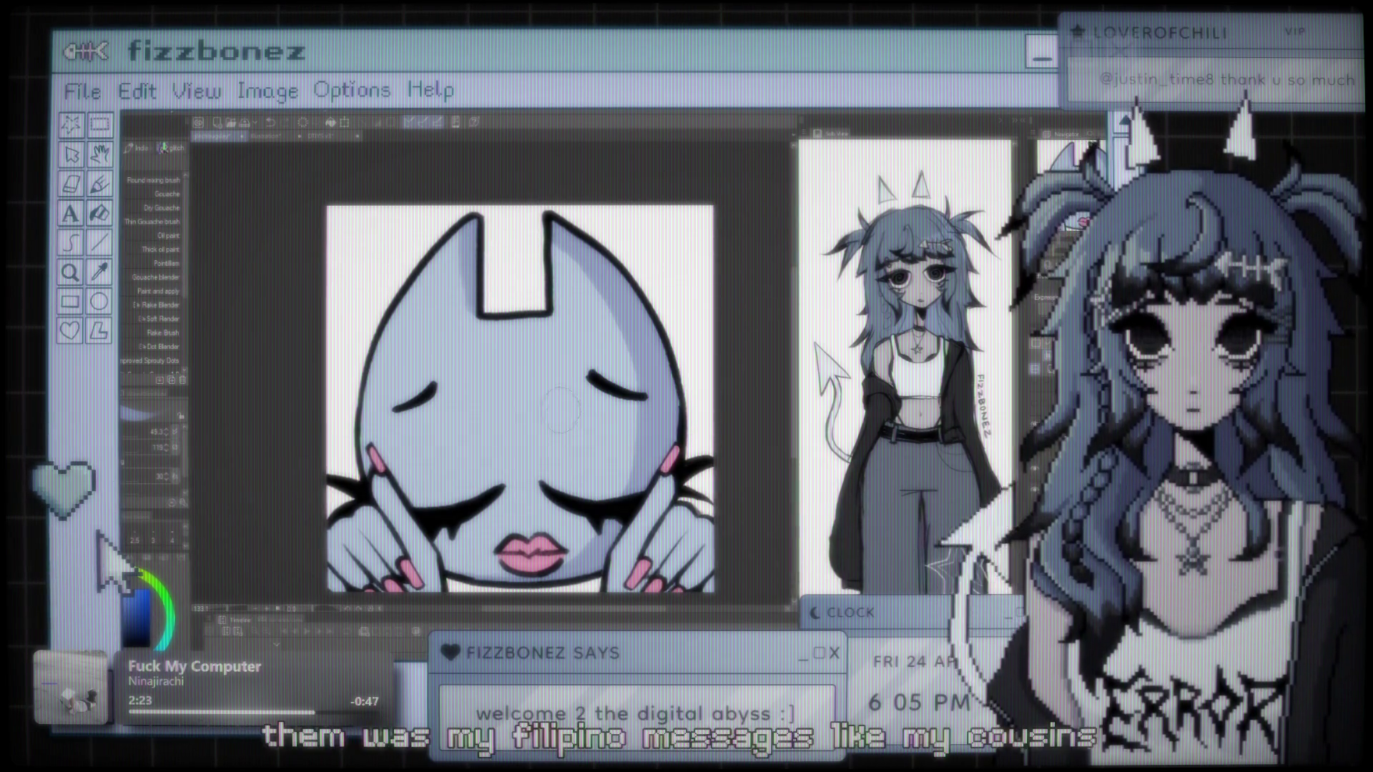
{"action": "scroll", "coordinate": [565, 424], "scroll_direction": "down", "scroll_amount": 1}
{"action": "left_click_drag", "start_coordinate": [565, 423], "coordinate": [554, 413]}
{"action": "mouse_move", "coordinate": [515, 336]}
{"action": "left_mouse_down"}
{"action": "mouse_move", "coordinate": [532, 336]}
{"action": "mouse_move", "coordinate": [511, 301]}
{"action": "left_mouse_up"}
{"action": "scroll", "coordinate": [532, 336], "scroll_direction": "up", "scroll_amount": 1}
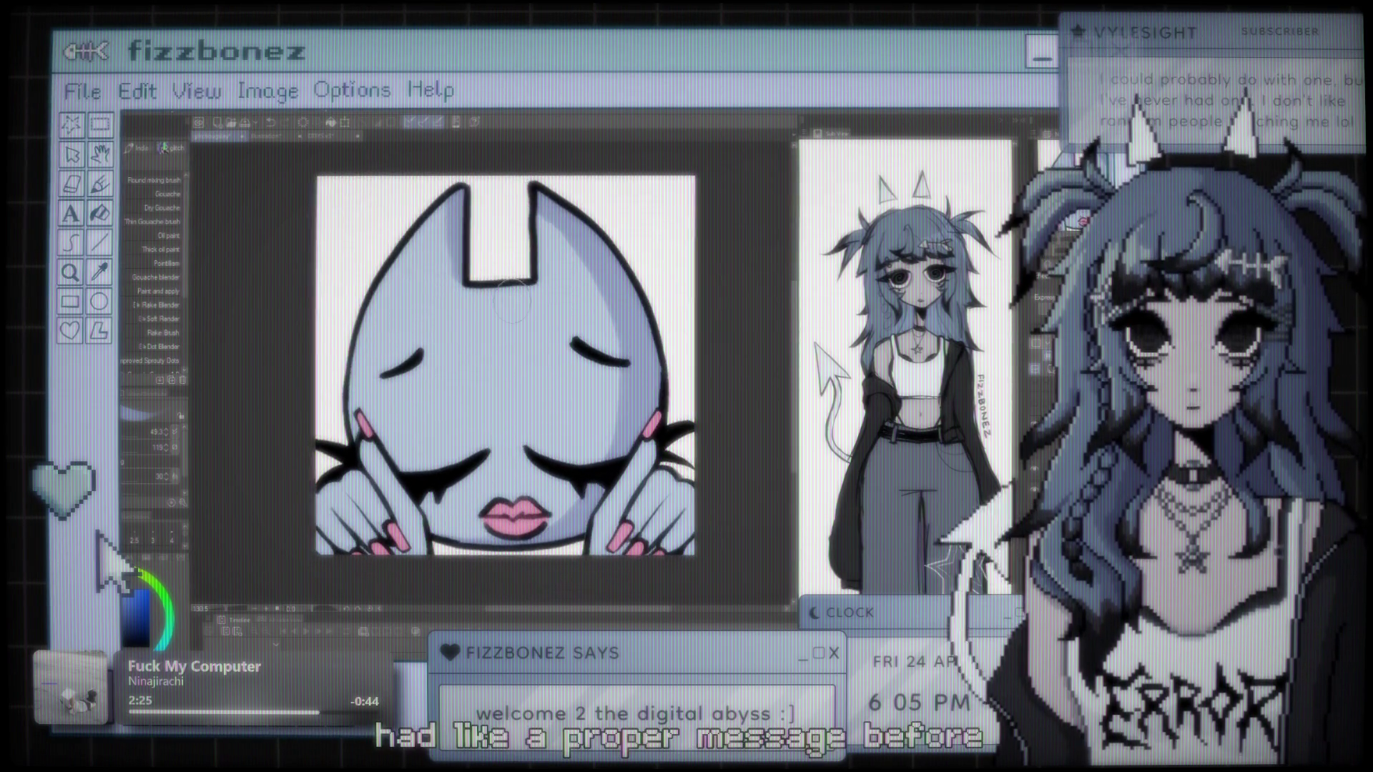
{"action": "scroll", "coordinate": [512, 323], "scroll_direction": "down", "scroll_amount": 1}
{"action": "scroll", "coordinate": [513, 323], "scroll_direction": "up", "scroll_amount": 1}
{"action": "mouse_move", "coordinate": [523, 402]}
{"action": "left_mouse_down"}
{"action": "mouse_move", "coordinate": [507, 404]}
{"action": "mouse_move", "coordinate": [522, 404]}
{"action": "left_mouse_up"}
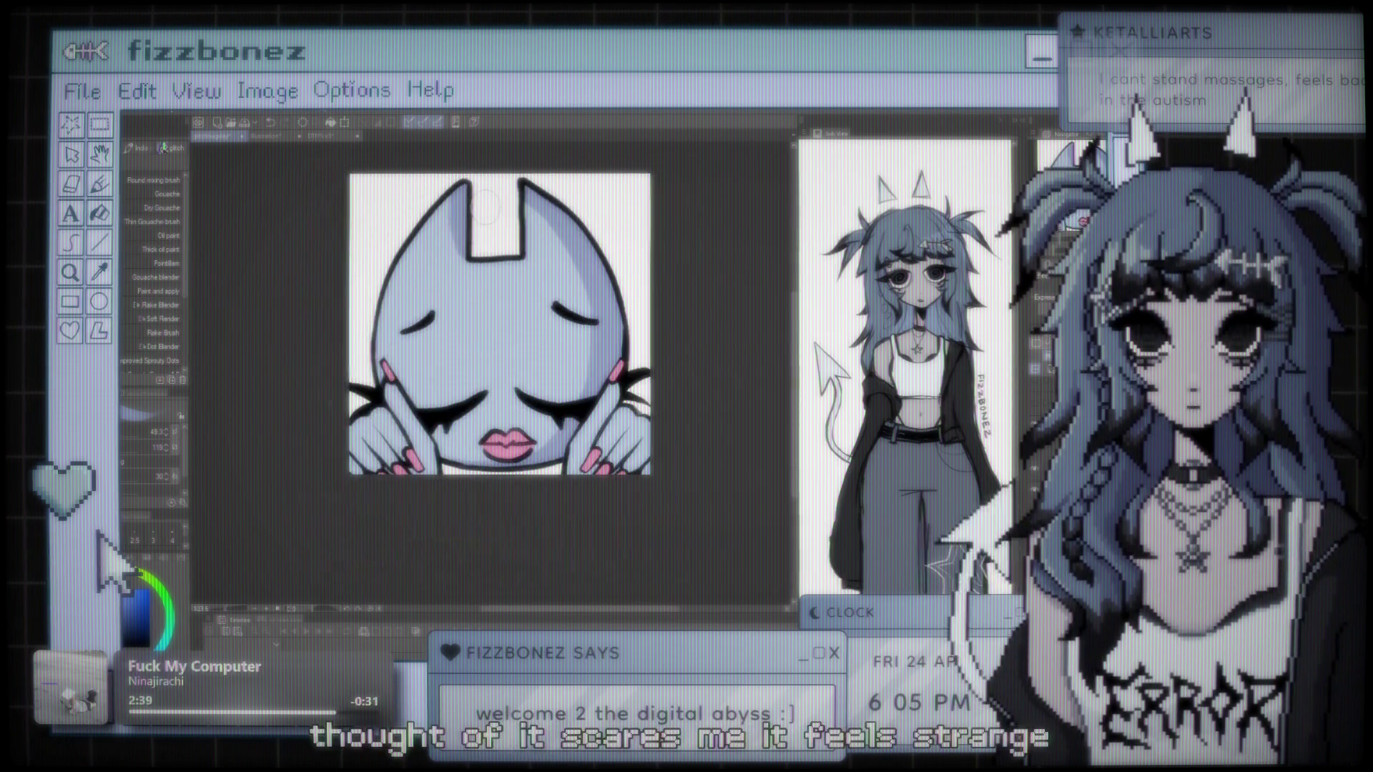
{"action": "scroll", "coordinate": [486, 209], "scroll_direction": "down", "scroll_amount": 1}
{"action": "scroll", "coordinate": [486, 209], "scroll_direction": "down", "scroll_amount": 1}
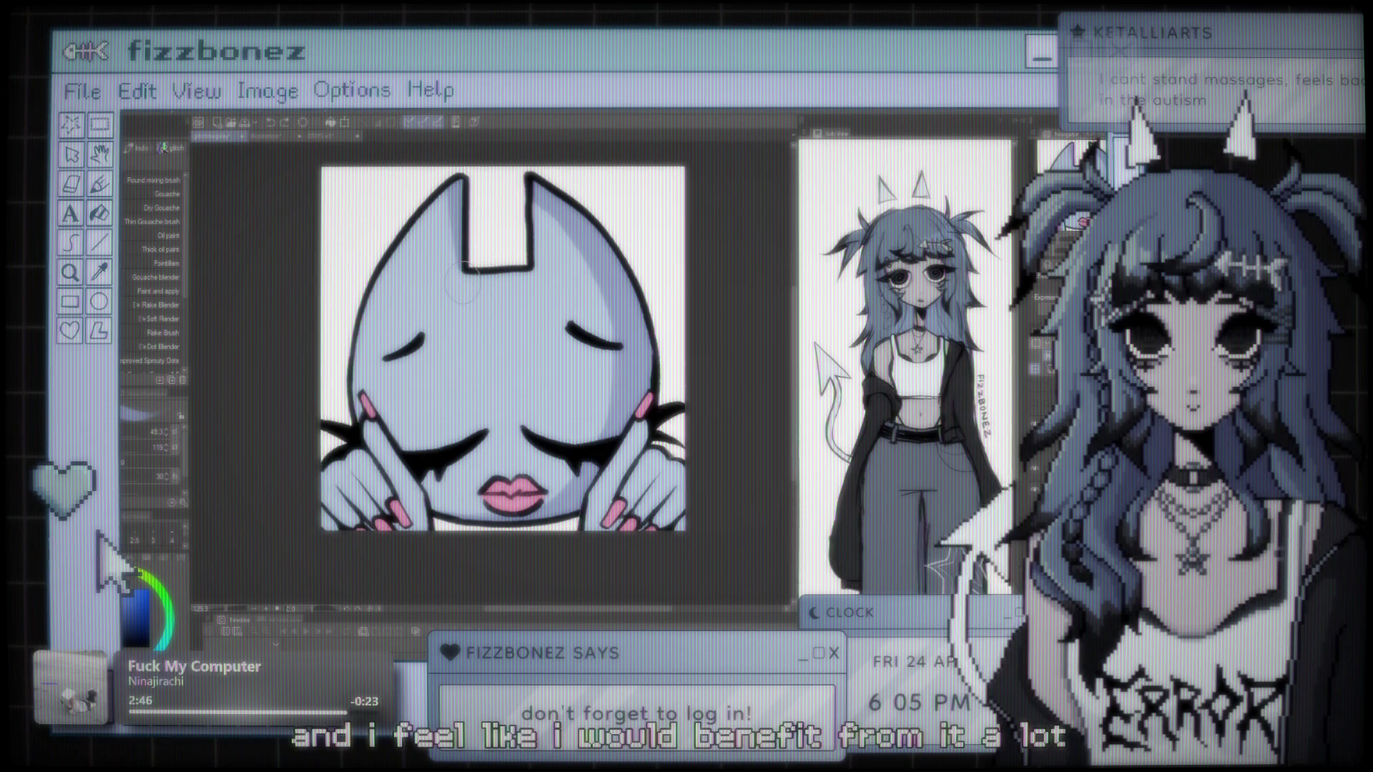
{"action": "scroll", "coordinate": [500, 322], "scroll_direction": "down", "scroll_amount": 3}
{"action": "scroll", "coordinate": [564, 379], "scroll_direction": "up", "scroll_amount": 4}
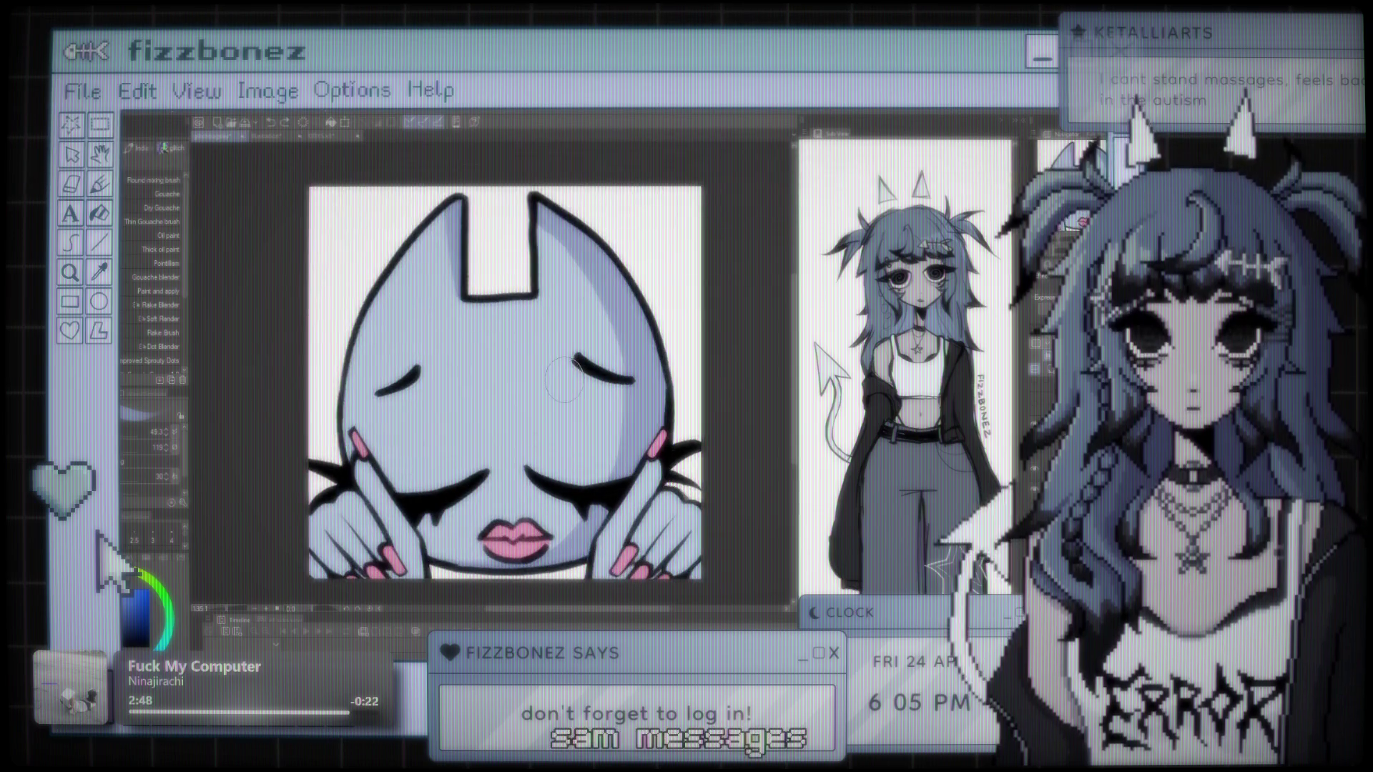
{"action": "scroll", "coordinate": [587, 361], "scroll_direction": "up", "scroll_amount": 2}
{"action": "left_click_drag", "start_coordinate": [599, 351], "coordinate": [607, 334]}
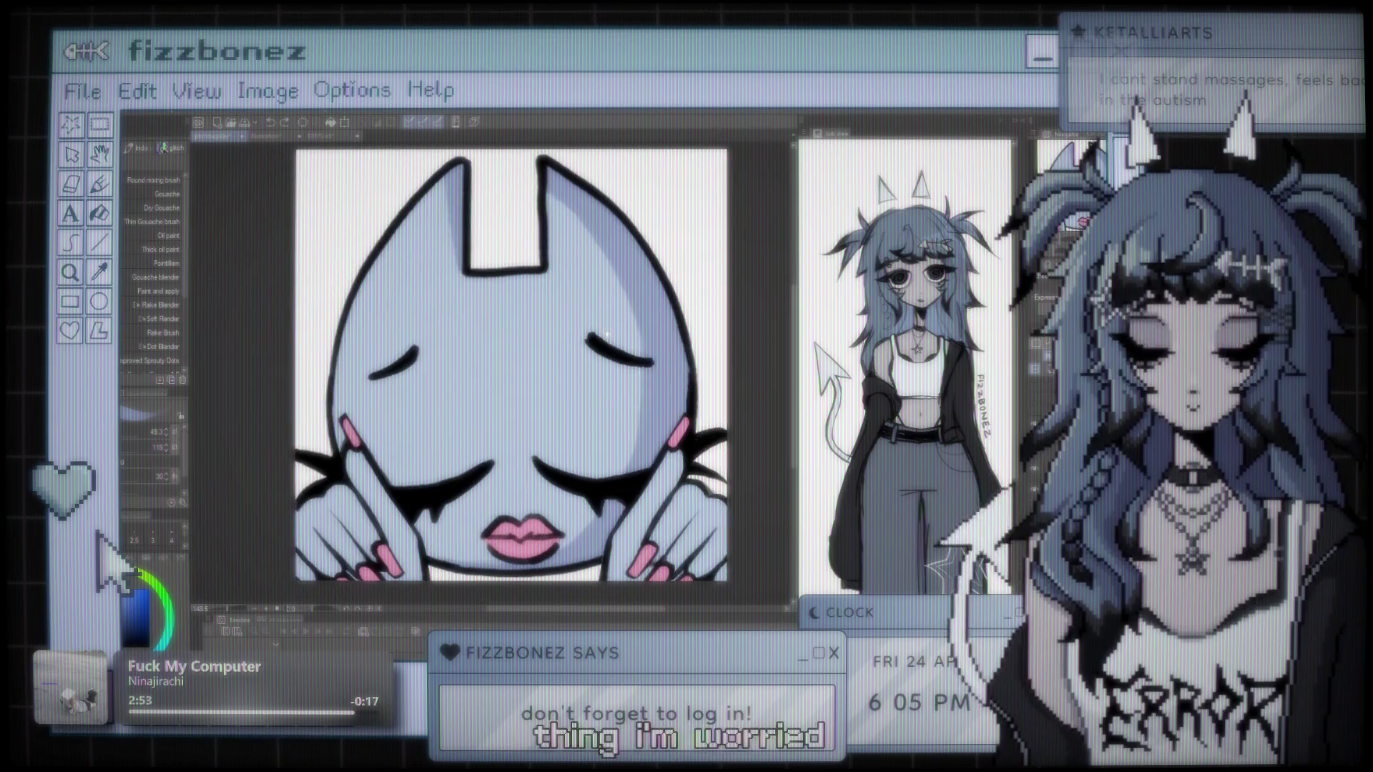
{"action": "scroll", "coordinate": [607, 334], "scroll_direction": "down", "scroll_amount": 1}
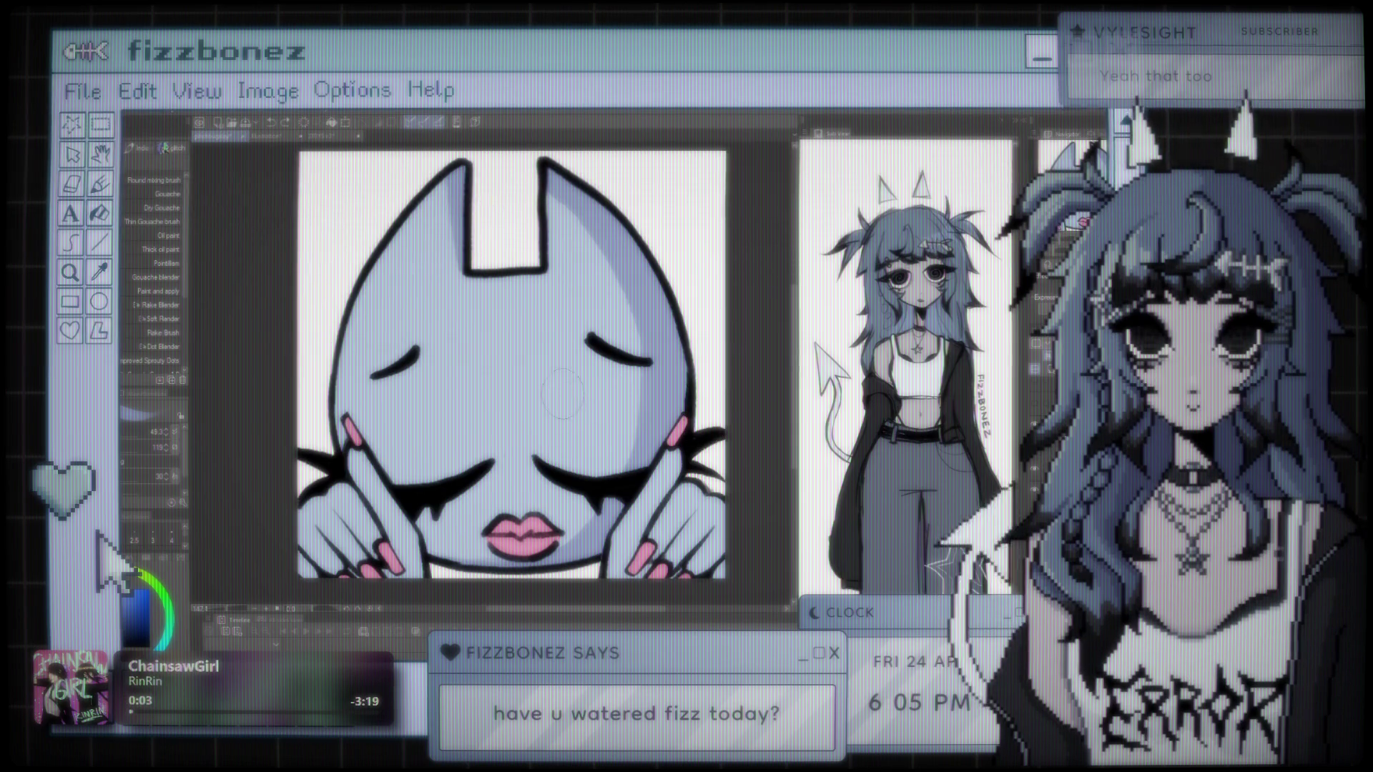
{"action": "scroll", "coordinate": [543, 361], "scroll_direction": "down", "scroll_amount": 3}
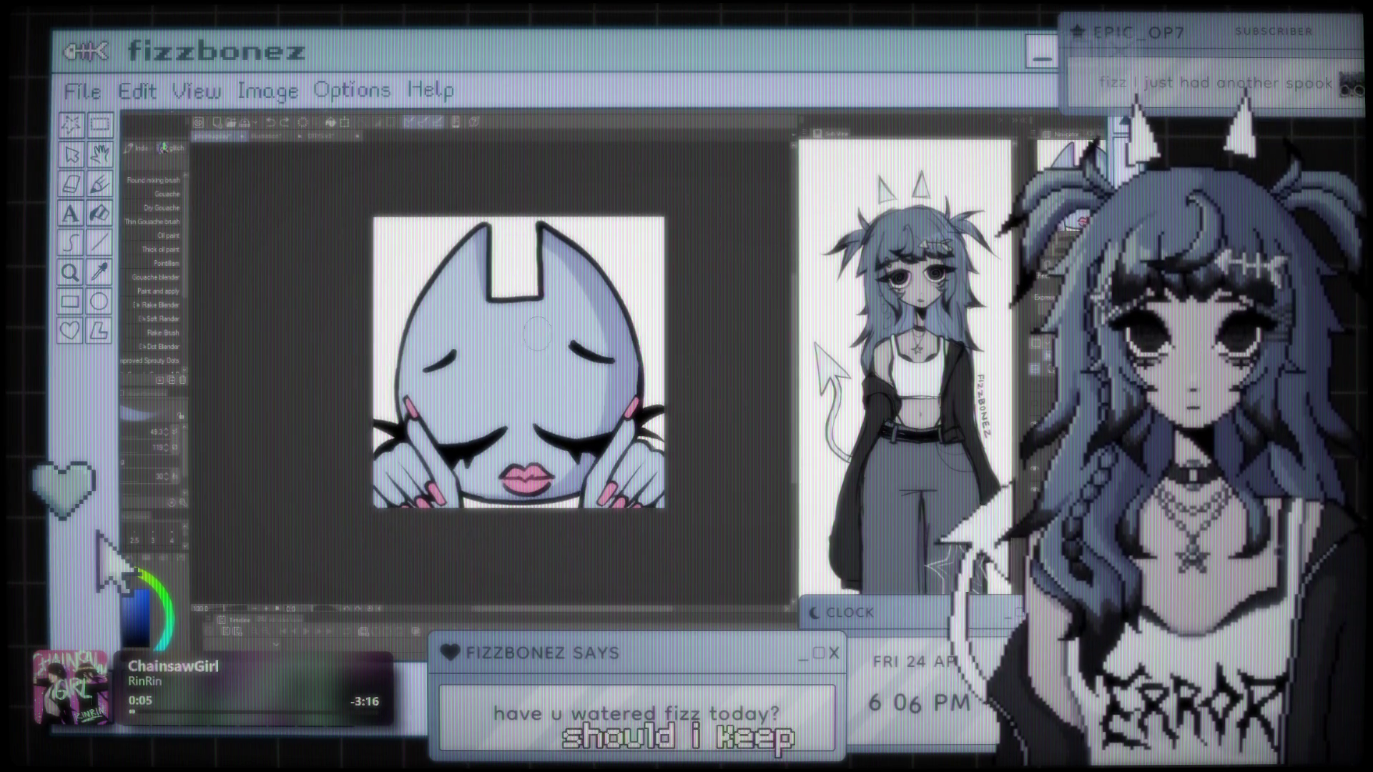
{"action": "scroll", "coordinate": [537, 333], "scroll_direction": "up", "scroll_amount": 1}
{"action": "scroll", "coordinate": [536, 332], "scroll_direction": "up", "scroll_amount": 1}
{"action": "scroll", "coordinate": [532, 339], "scroll_direction": "down", "scroll_amount": 2}
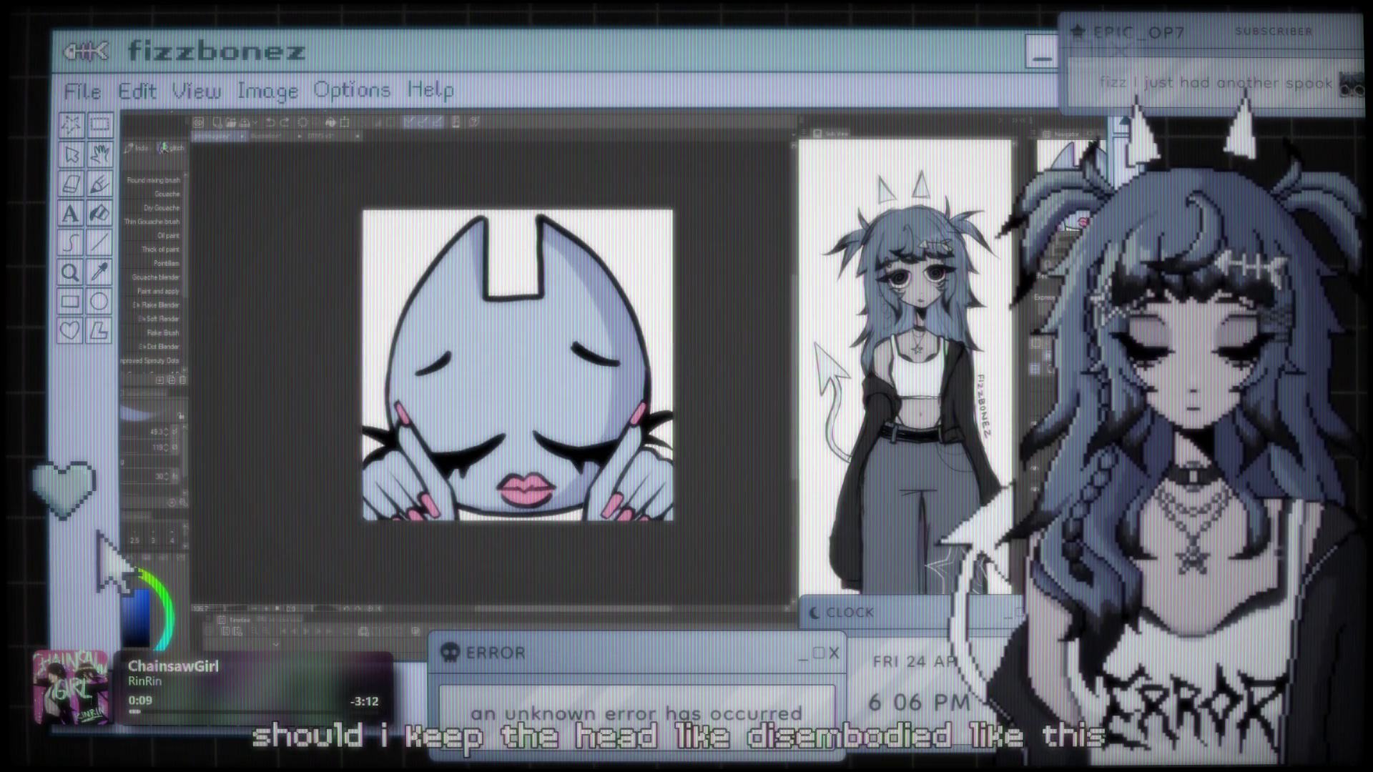
{"action": "scroll", "coordinate": [372, 465], "scroll_direction": "down", "scroll_amount": 1}
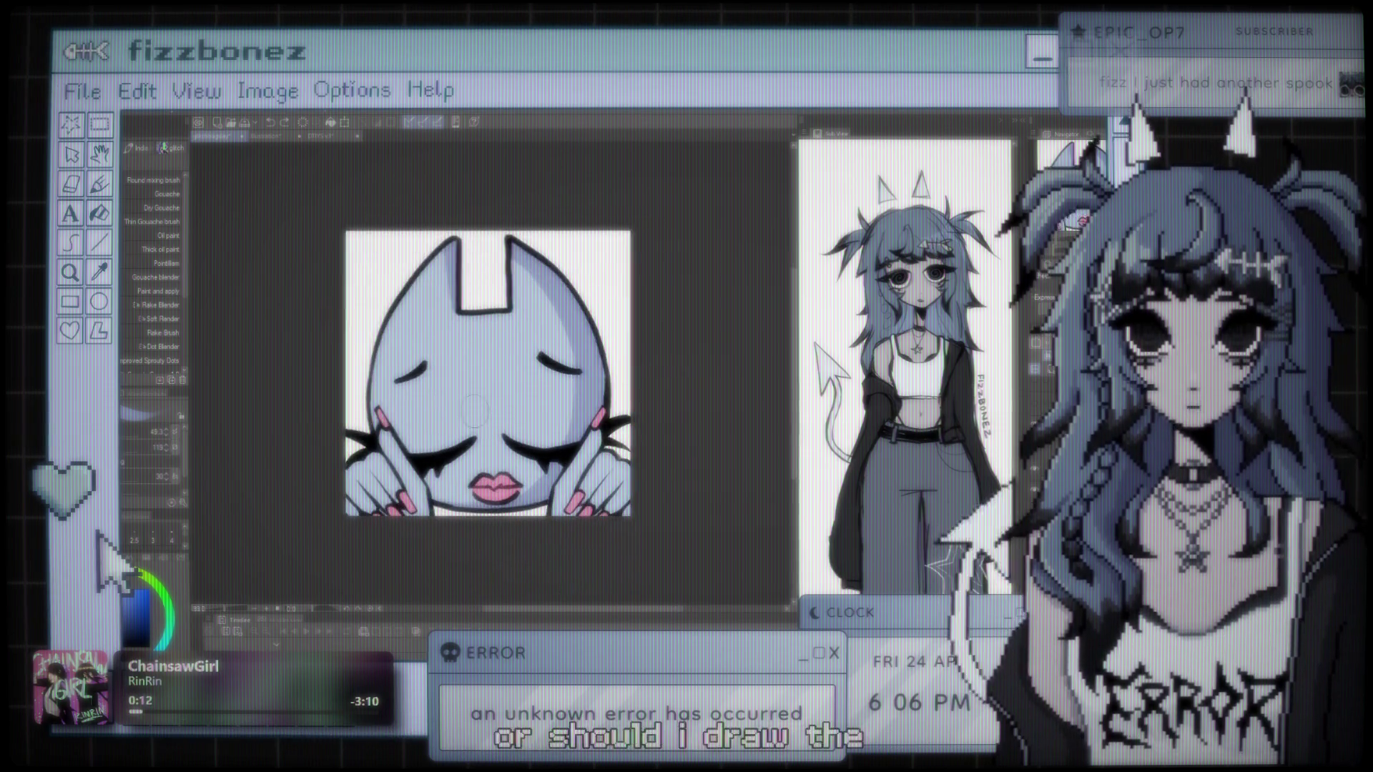
{"action": "scroll", "coordinate": [429, 522], "scroll_direction": "up", "scroll_amount": 2}
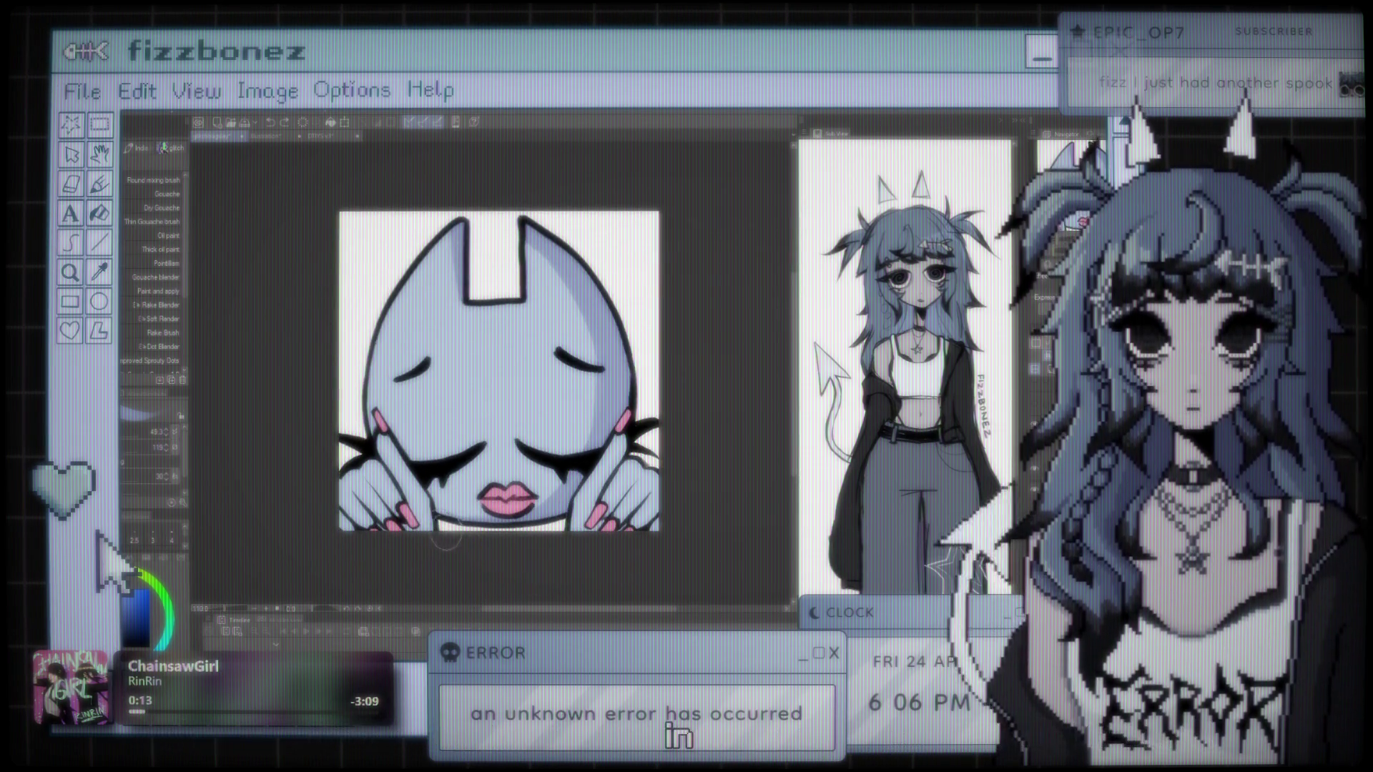
{"action": "scroll", "coordinate": [529, 532], "scroll_direction": "up", "scroll_amount": 3}
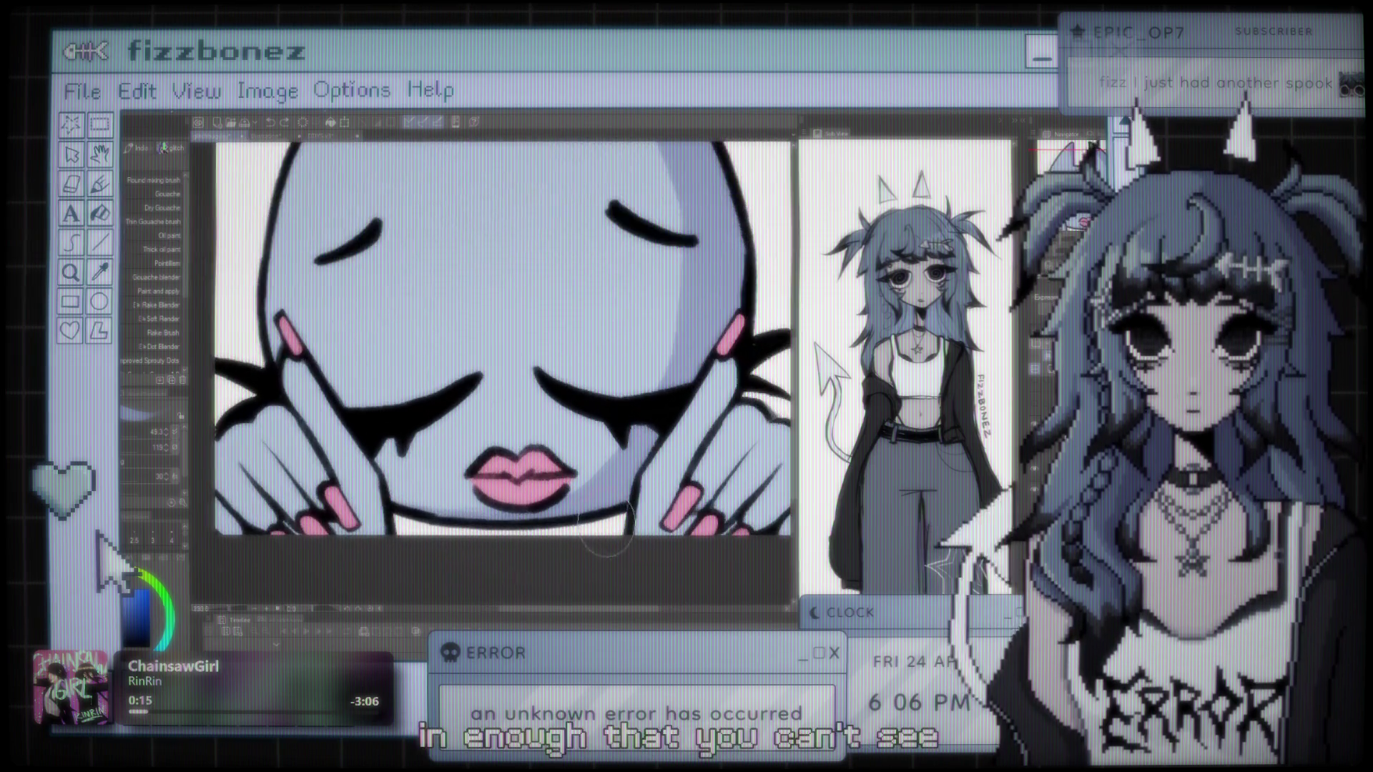
{"action": "scroll", "coordinate": [522, 343], "scroll_direction": "down", "scroll_amount": 3}
{"action": "scroll", "coordinate": [522, 344], "scroll_direction": "up", "scroll_amount": 1}
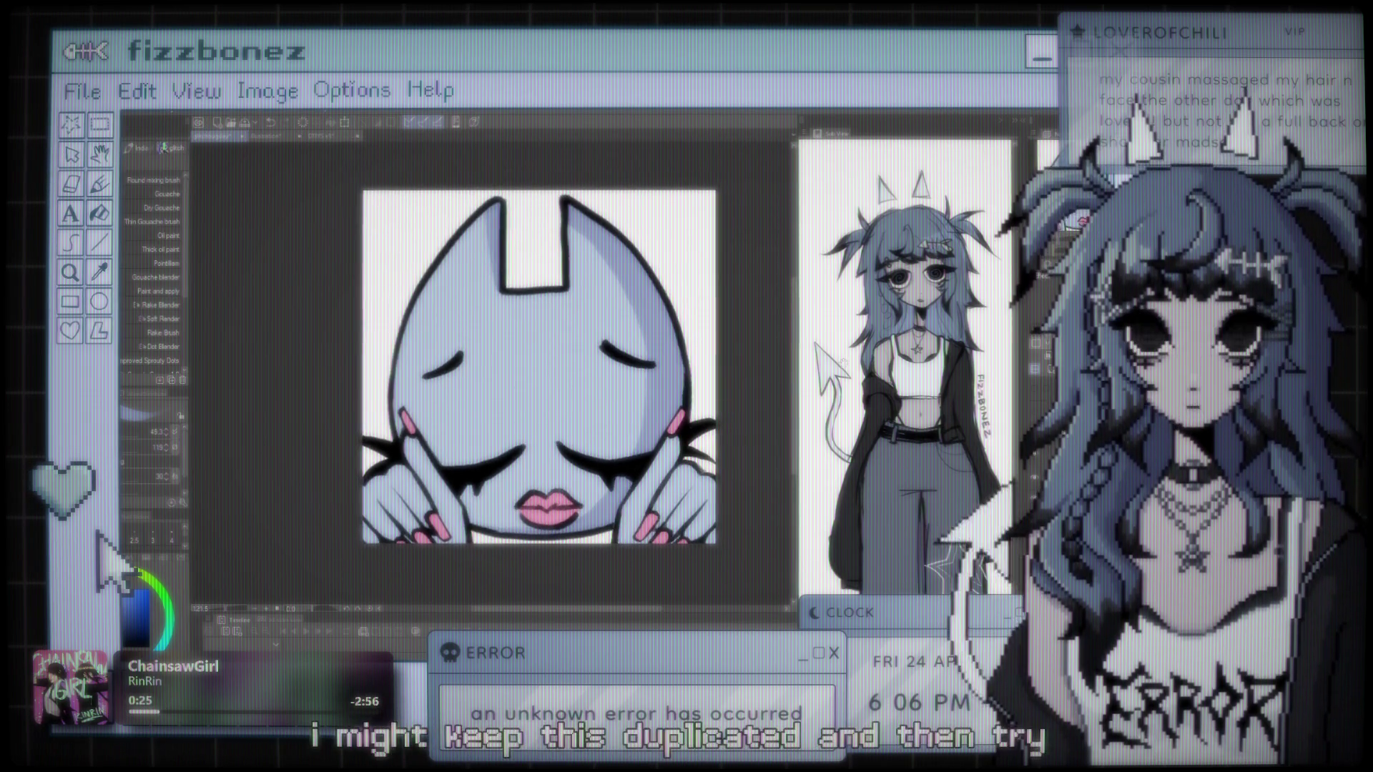
{"action": "key", "text": "ctrl+t"}
Step: Scale the head slightly larger, shift it a little right and down, and apply
{"action": "left_click_drag", "start_coordinate": [292, 436], "coordinate": [272, 445]}
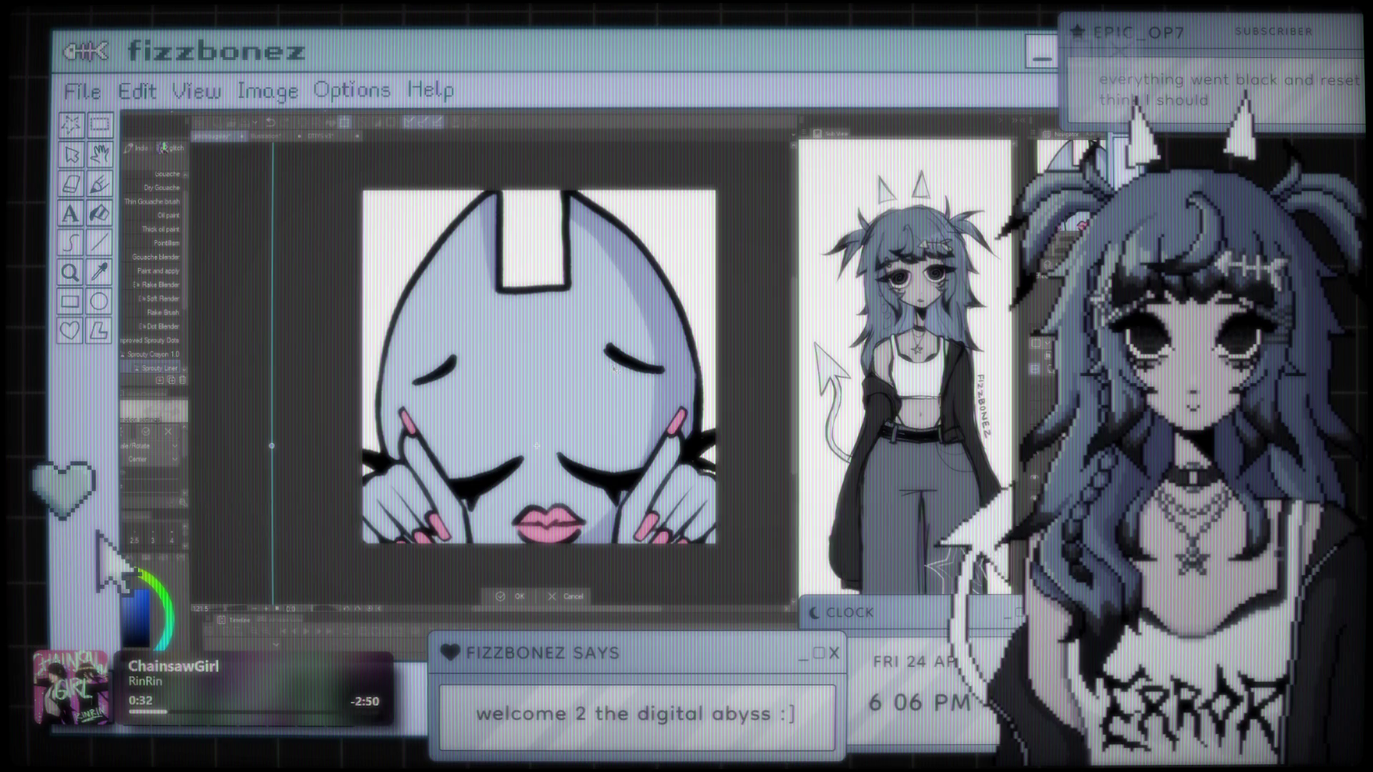
{"action": "mouse_move", "coordinate": [271, 445]}
{"action": "left_mouse_down"}
{"action": "mouse_move", "coordinate": [294, 435]}
{"action": "mouse_move", "coordinate": [277, 434]}
{"action": "left_mouse_up"}
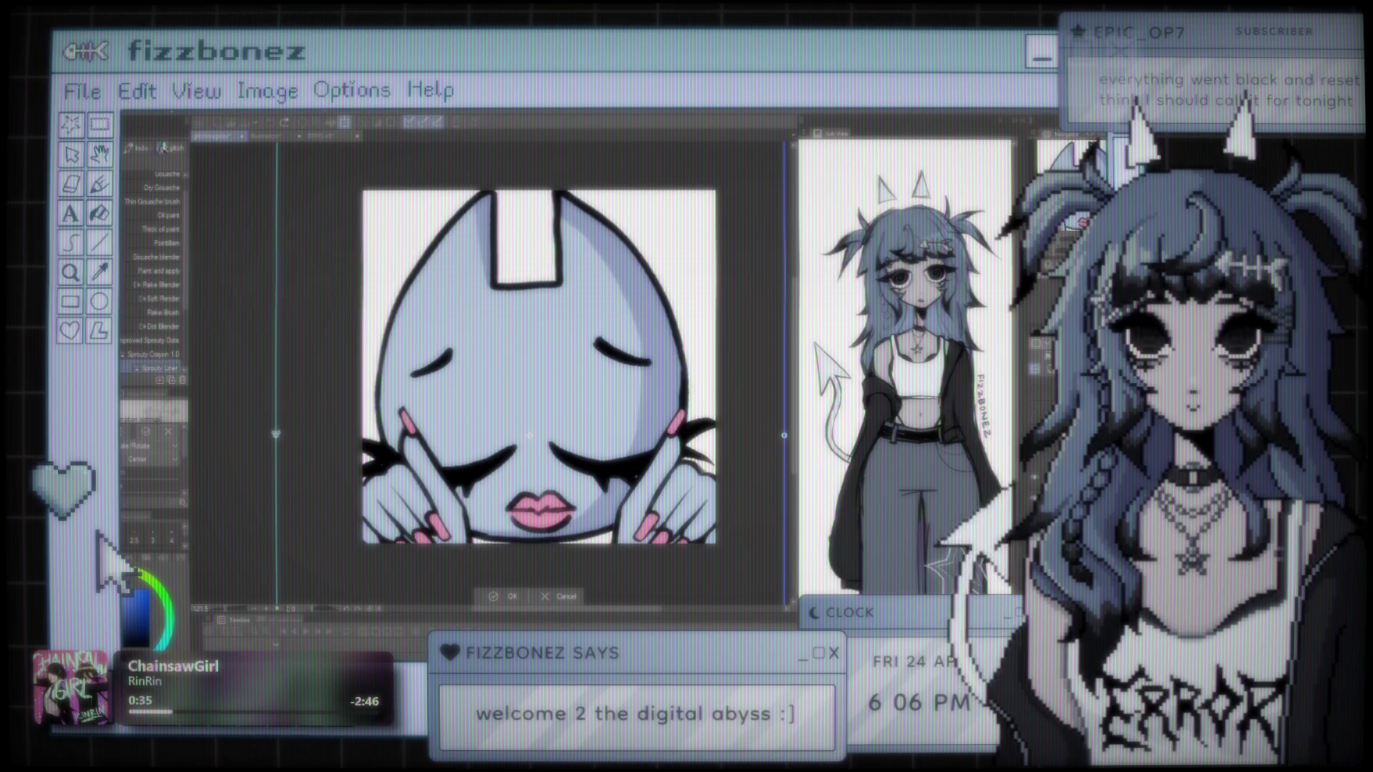
{"action": "left_click_drag", "start_coordinate": [580, 388], "coordinate": [591, 398]}
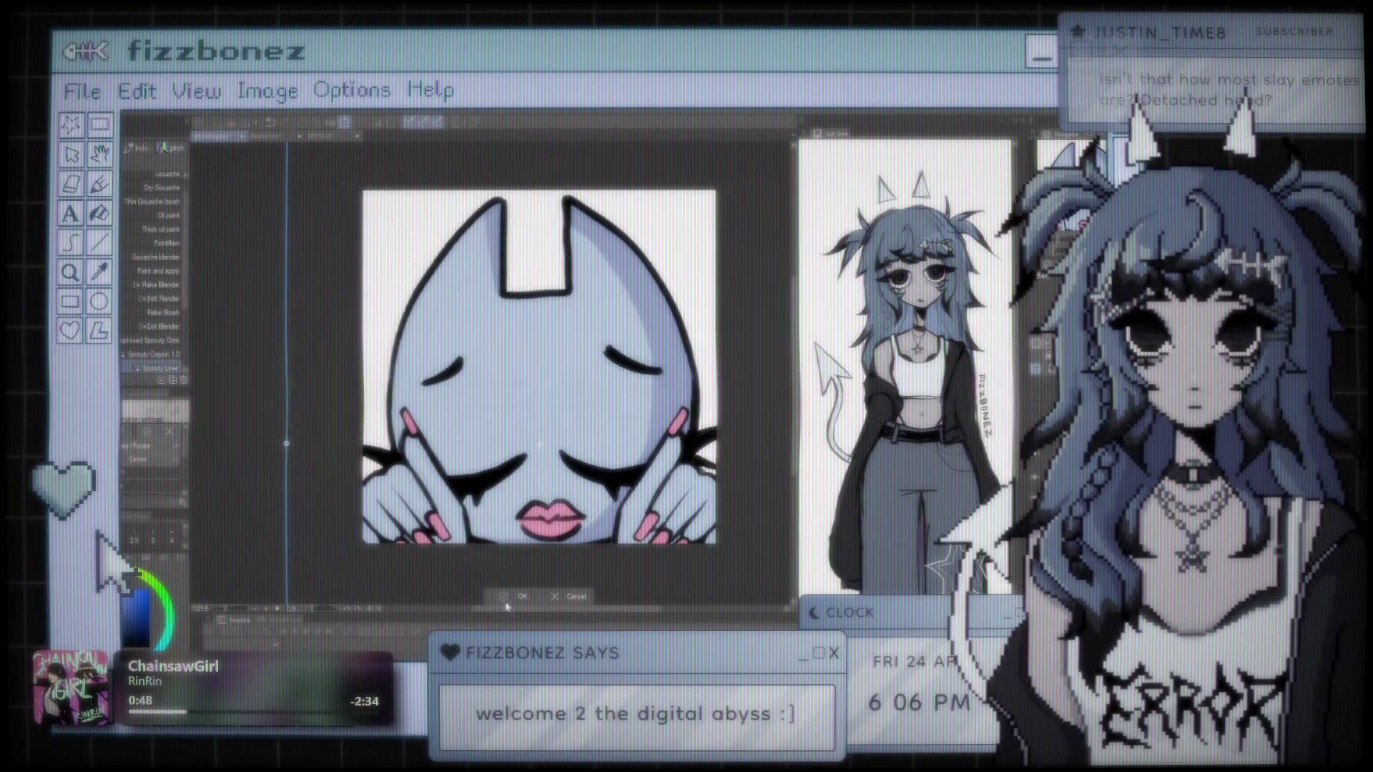
{"action": "key", "text": "Return"}
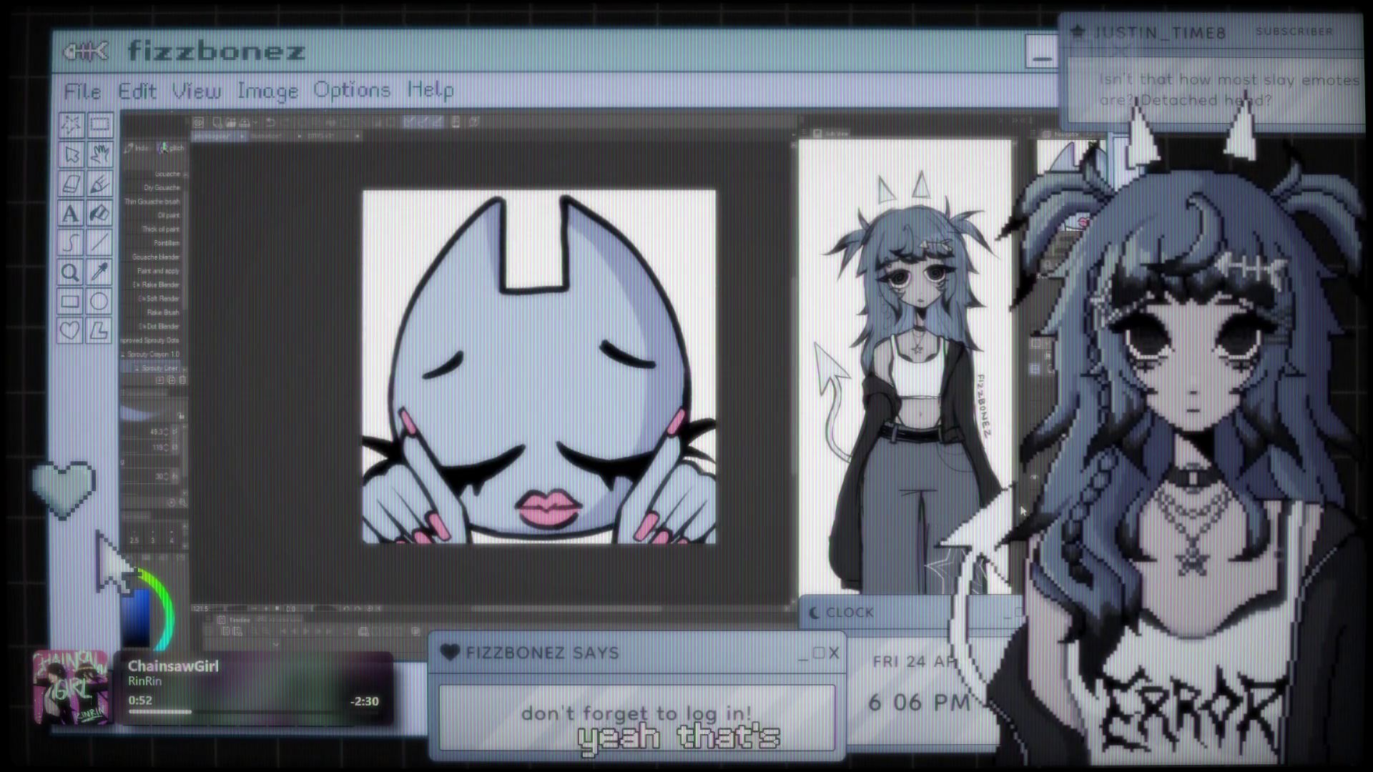
{"action": "scroll", "coordinate": [392, 207], "scroll_direction": "down", "scroll_amount": 2}
{"action": "scroll", "coordinate": [498, 297], "scroll_direction": "up", "scroll_amount": 1}
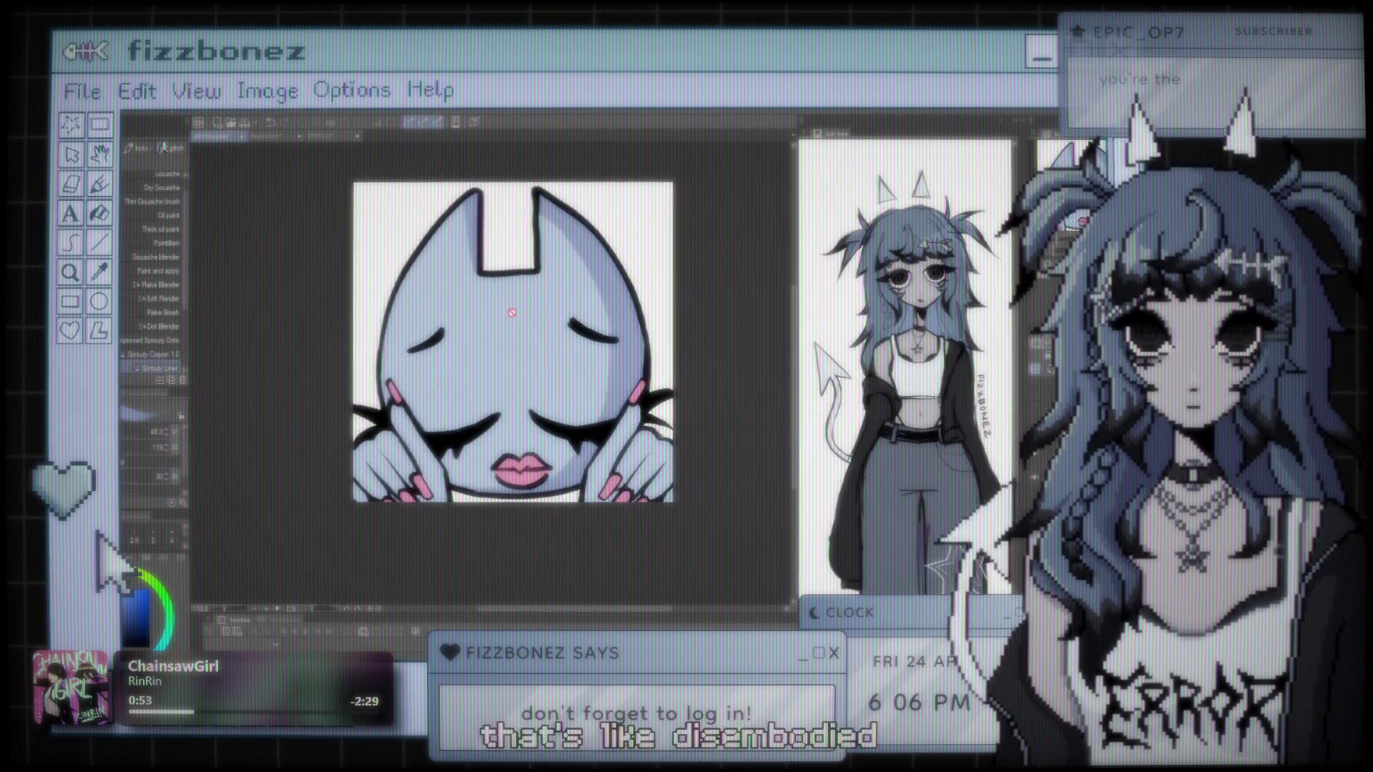
{"action": "scroll", "coordinate": [493, 334], "scroll_direction": "up", "scroll_amount": 1}
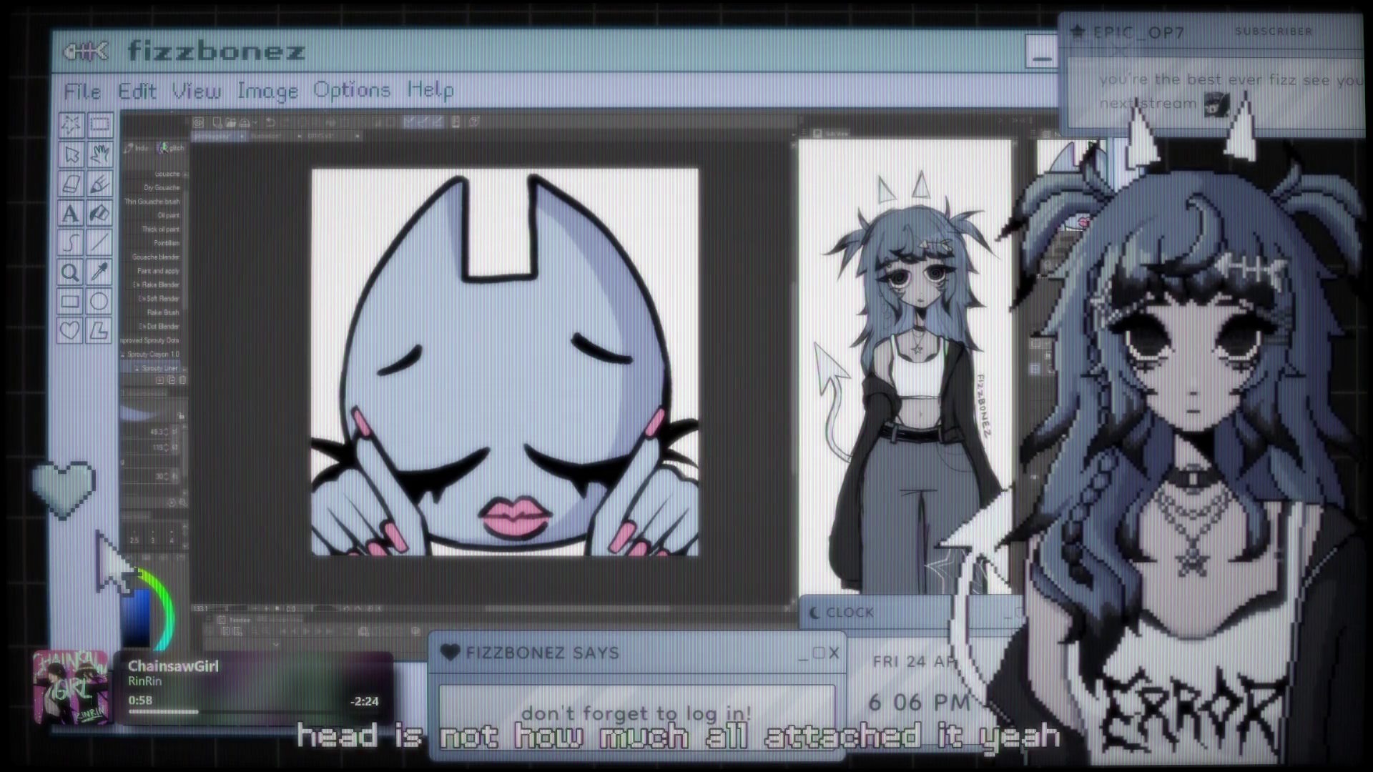
{"action": "scroll", "coordinate": [526, 366], "scroll_direction": "down", "scroll_amount": 1}
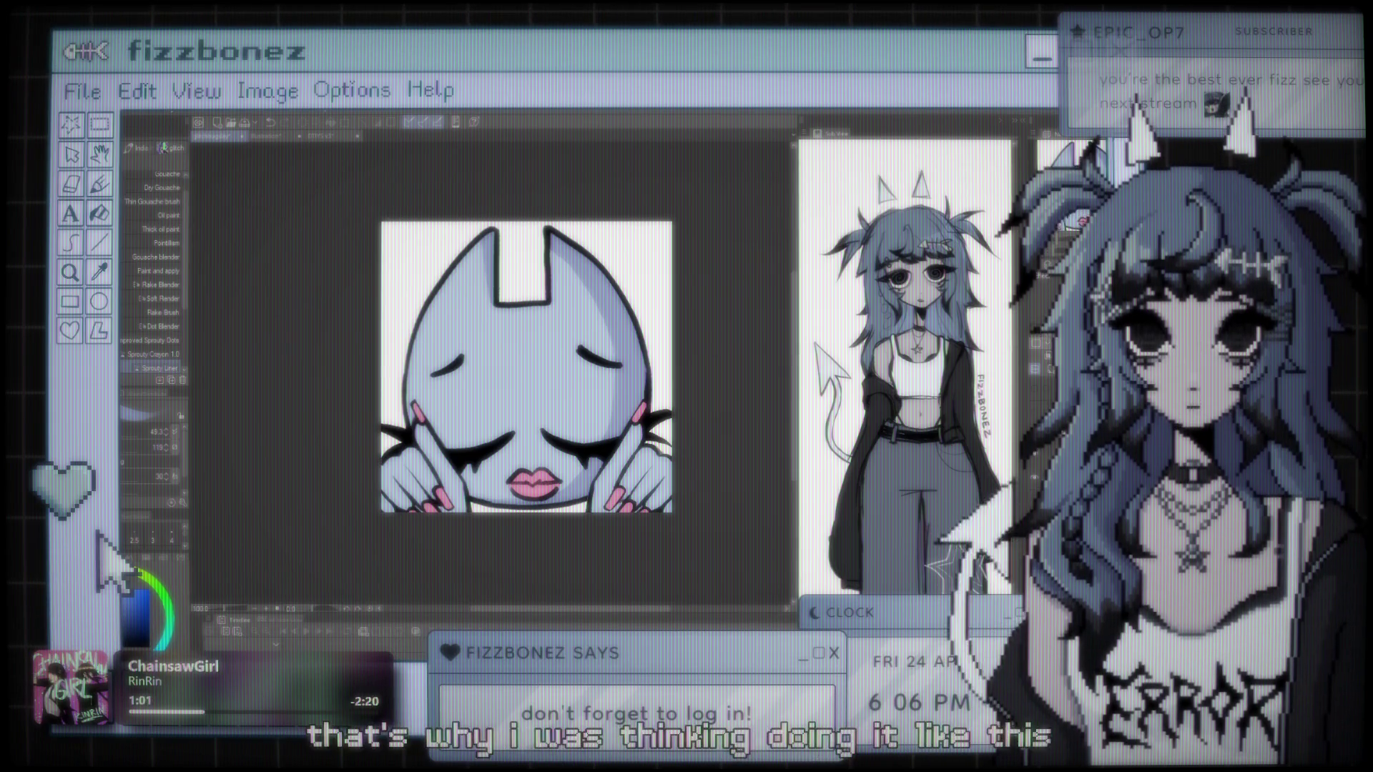
{"action": "scroll", "coordinate": [543, 226], "scroll_direction": "up", "scroll_amount": 1}
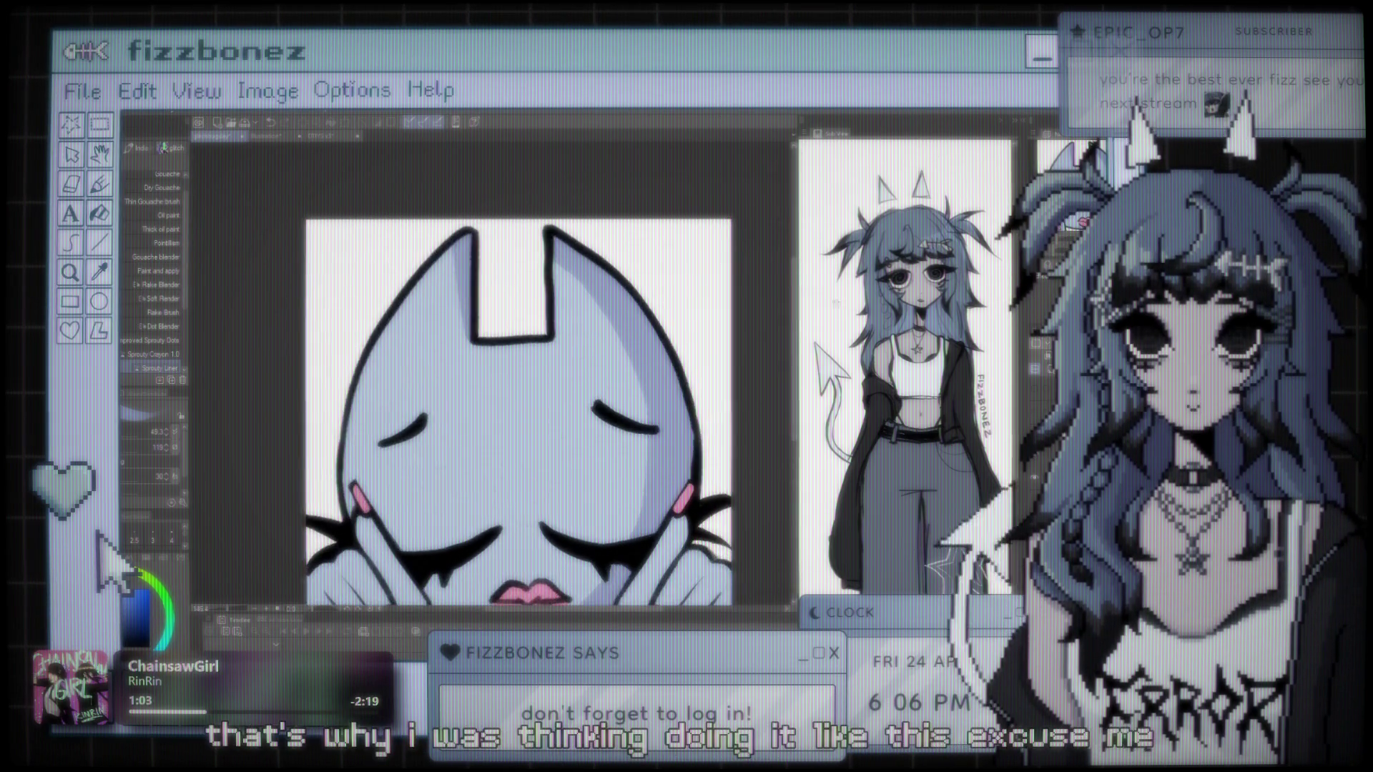
{"action": "scroll", "coordinate": [692, 450], "scroll_direction": "down", "scroll_amount": 1}
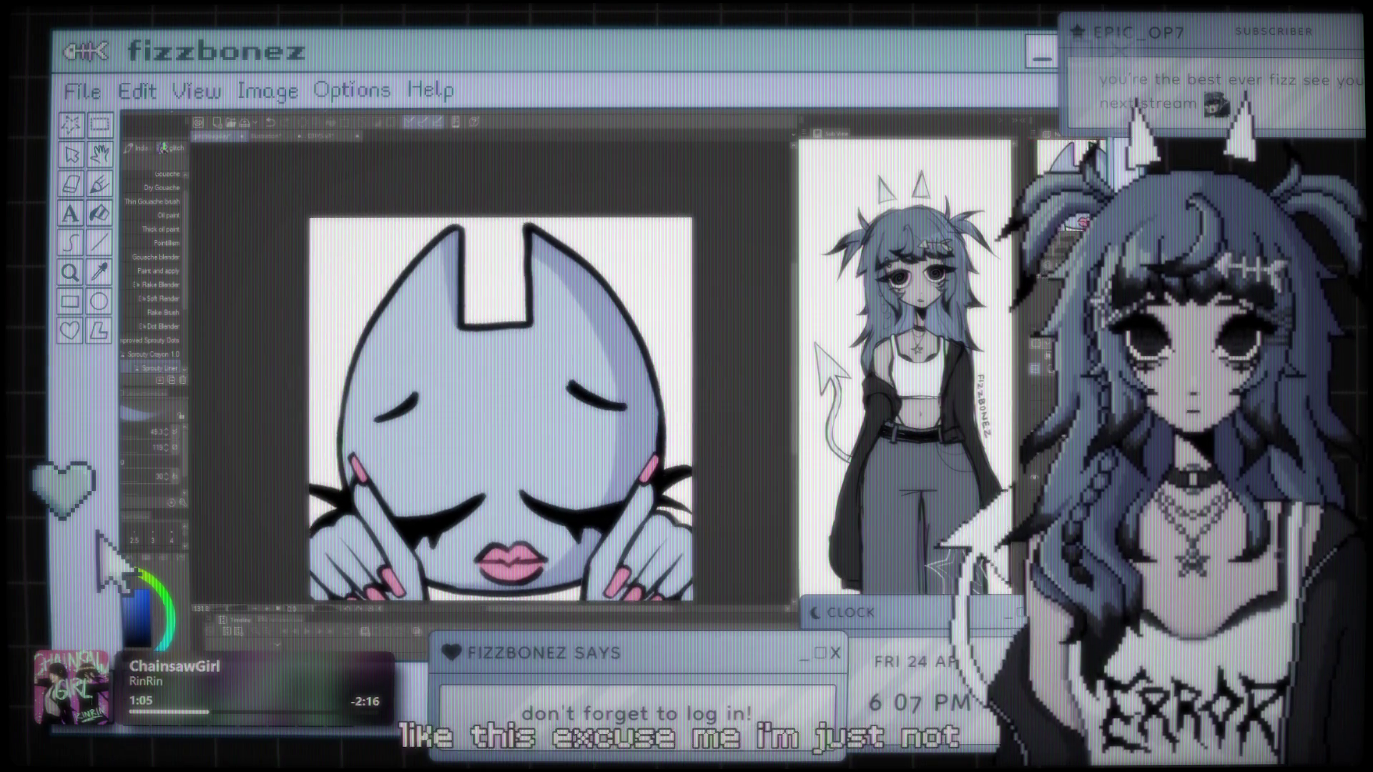
{"action": "key", "text": "Delete"}
{"action": "key", "text": "ctrl+z"}
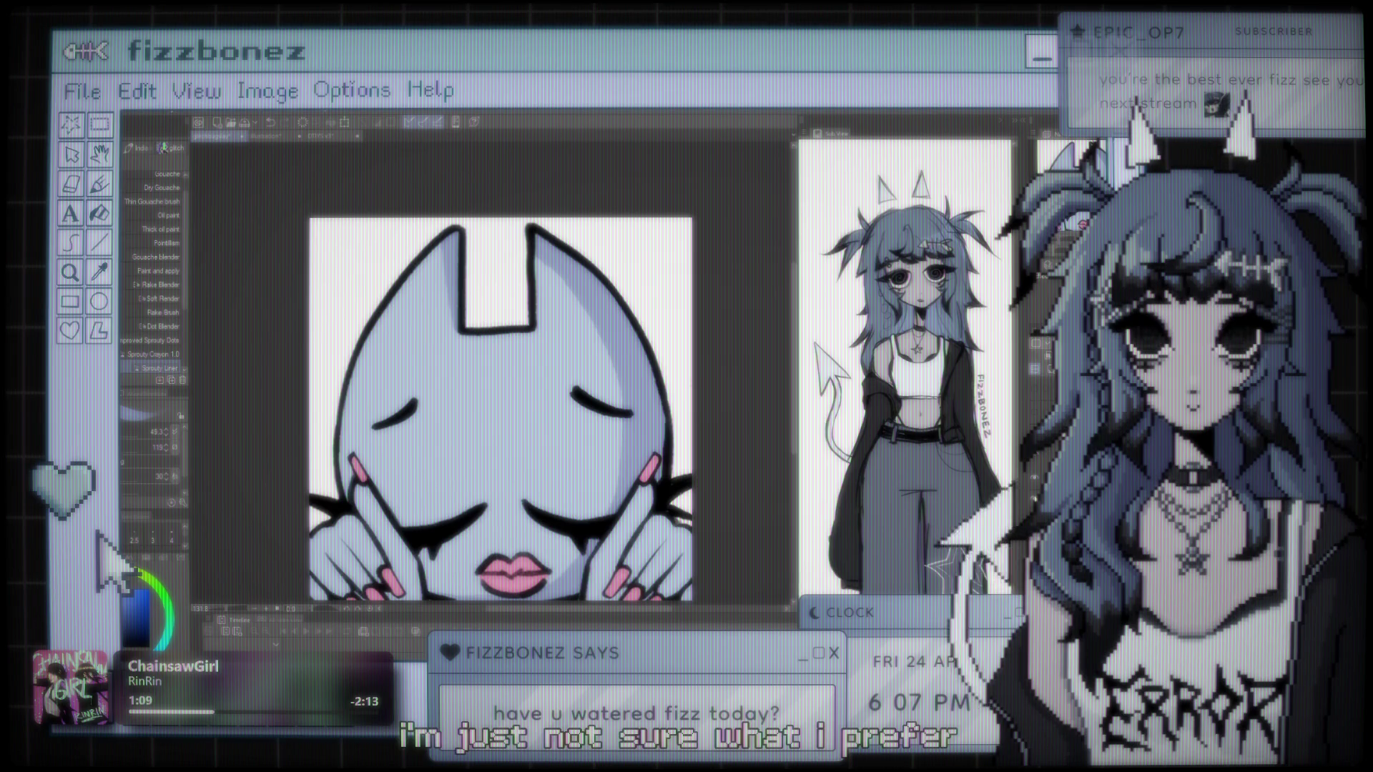
{"action": "scroll", "coordinate": [639, 421], "scroll_direction": "down", "scroll_amount": 1}
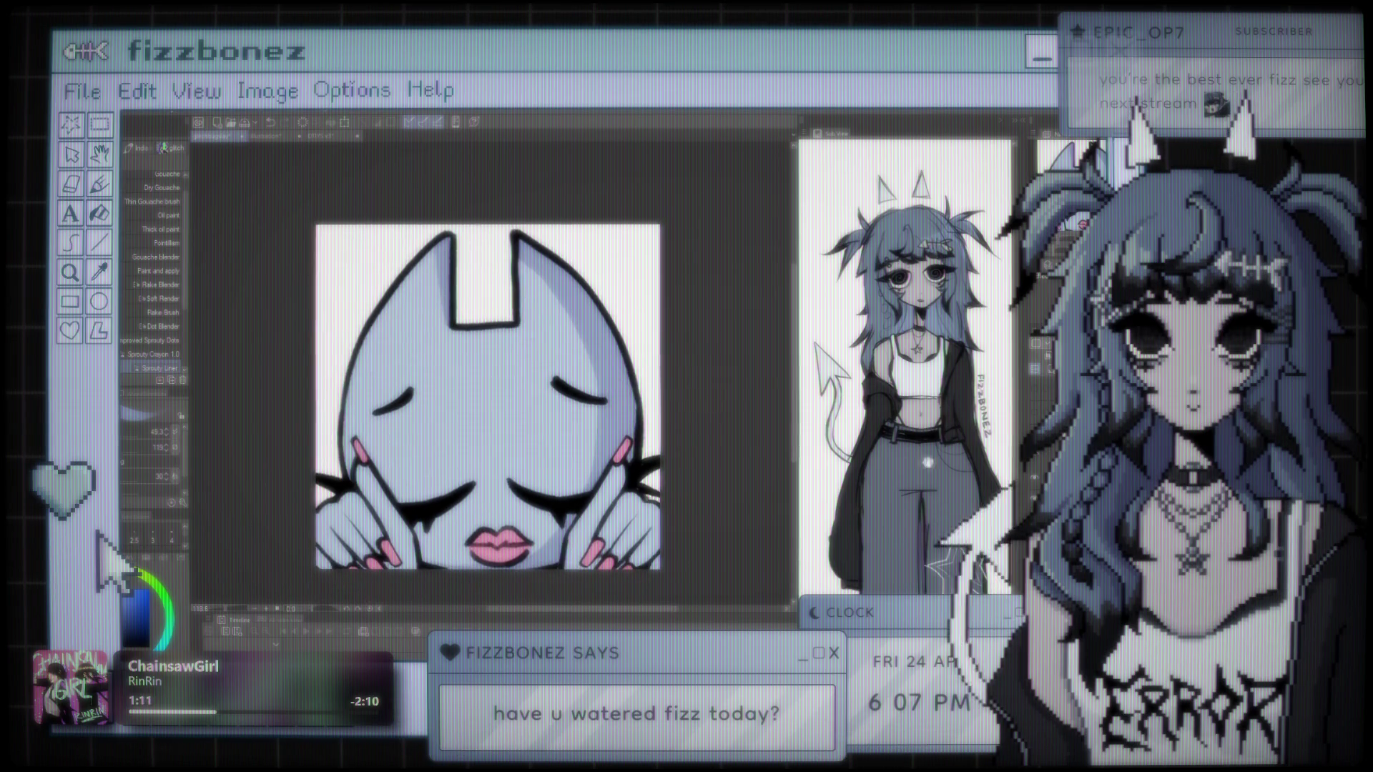
{"action": "key", "text": "Delete"}
{"action": "key", "text": "ctrl+z"}
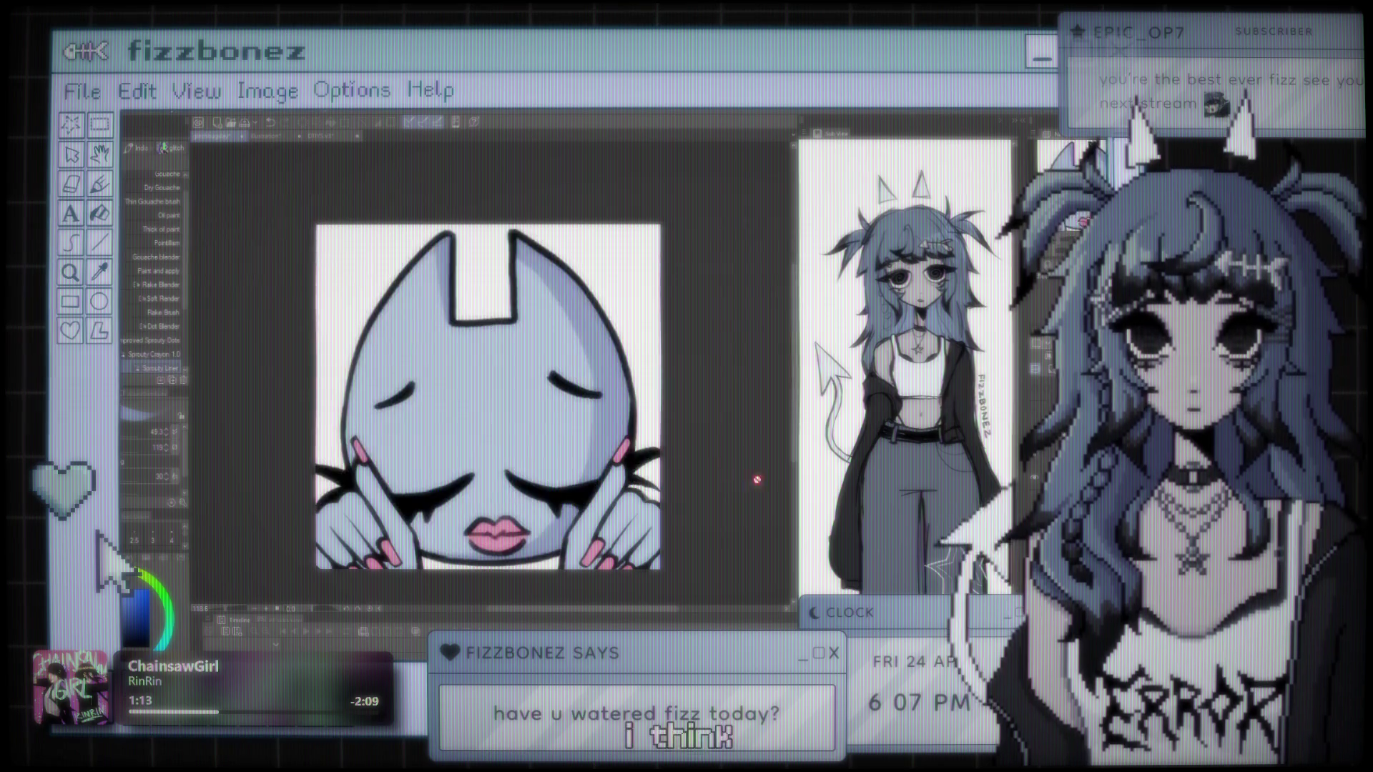
{"action": "scroll", "coordinate": [576, 329], "scroll_direction": "up", "scroll_amount": 1}
{"action": "left_click_drag", "start_coordinate": [575, 330], "coordinate": [582, 330]}
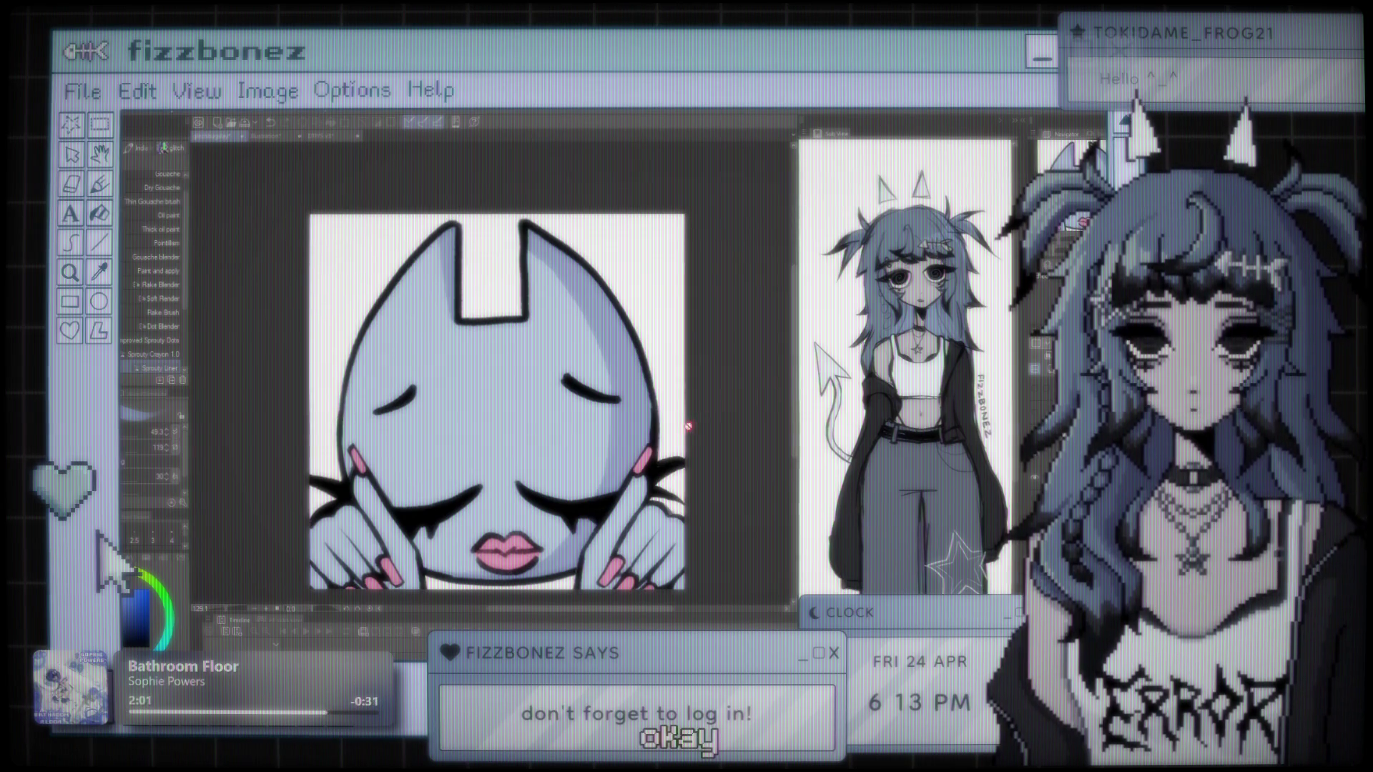
Step: Pan the view up and right to review the pink lips and nails
{"action": "left_click_drag", "start_coordinate": [688, 426], "coordinate": [712, 373]}
{"action": "left_click_drag", "start_coordinate": [645, 423], "coordinate": [626, 436]}
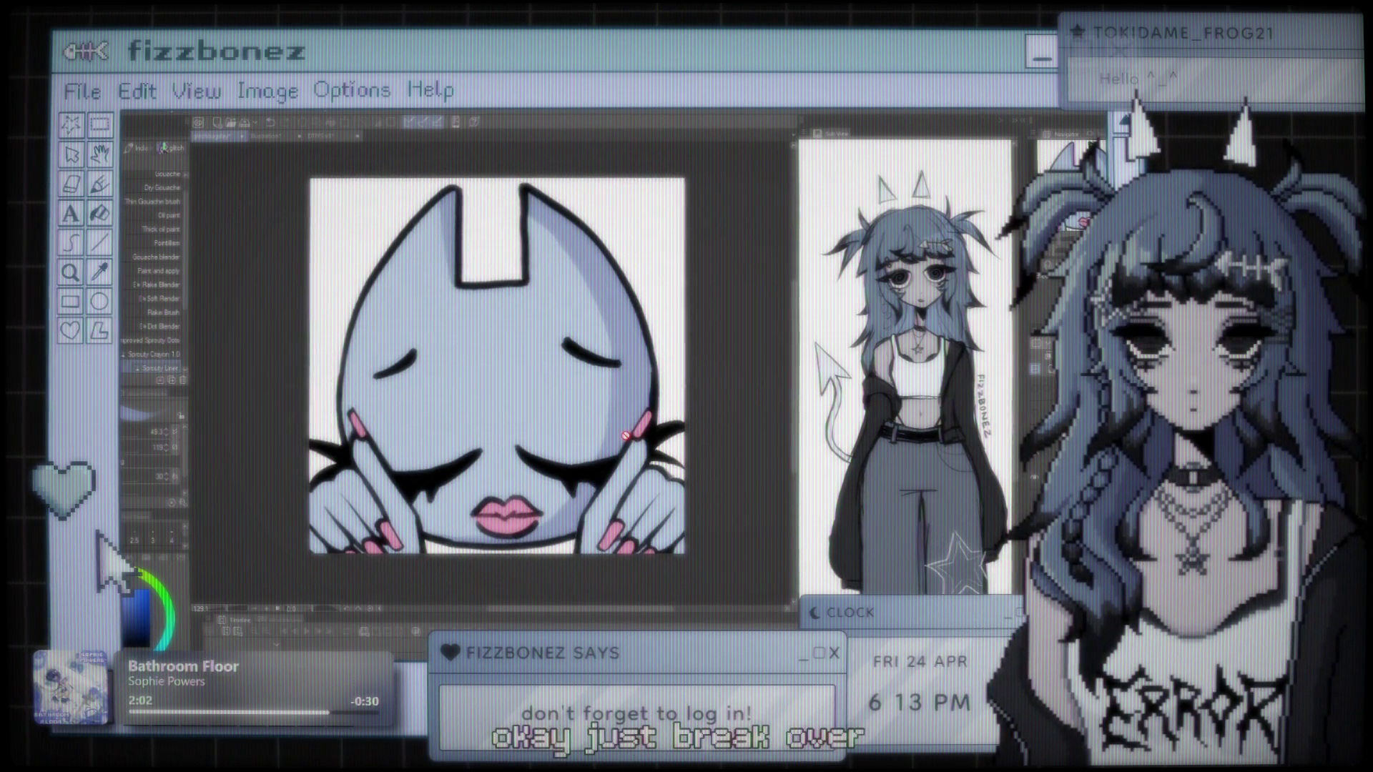
{"action": "scroll", "coordinate": [597, 436], "scroll_direction": "up", "scroll_amount": 1}
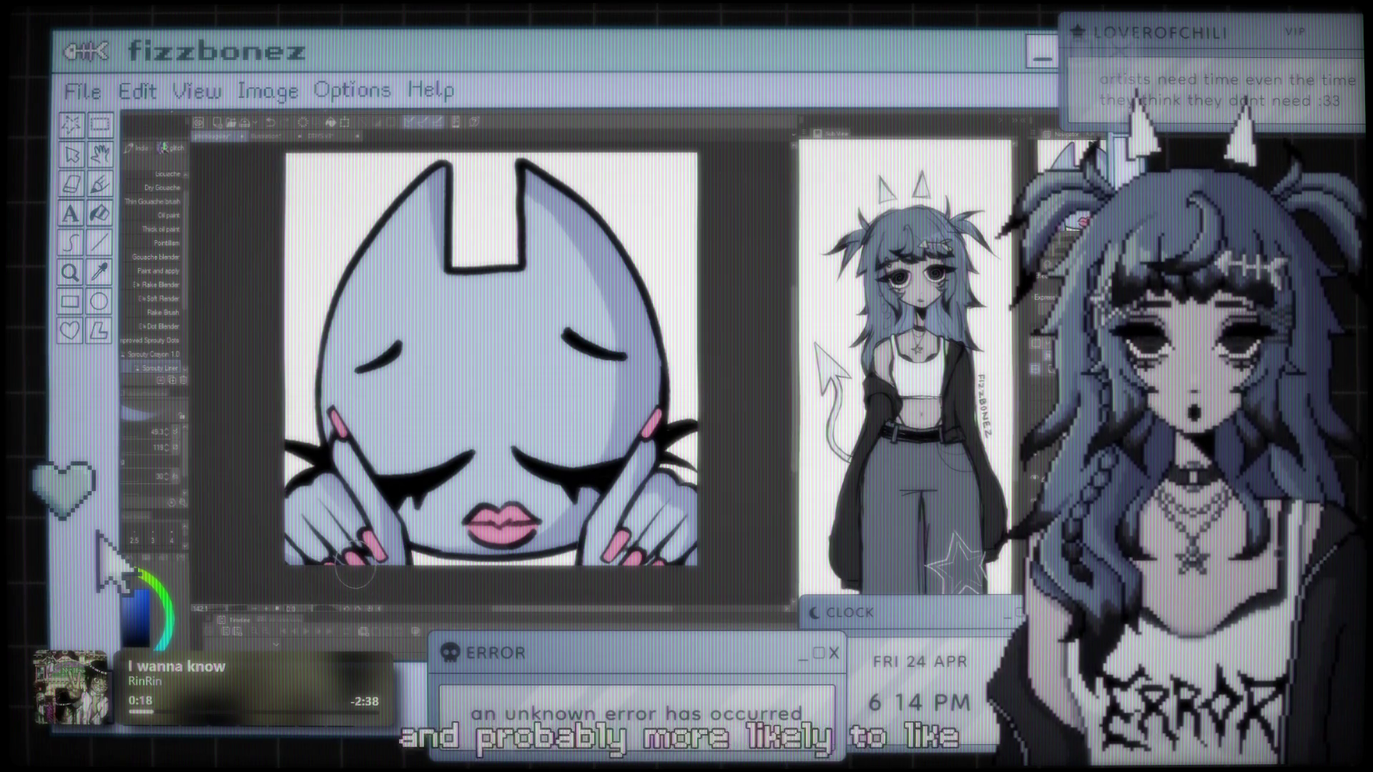
{"action": "scroll", "coordinate": [472, 414], "scroll_direction": "down", "scroll_amount": 2}
{"action": "scroll", "coordinate": [472, 415], "scroll_direction": "up", "scroll_amount": 1}
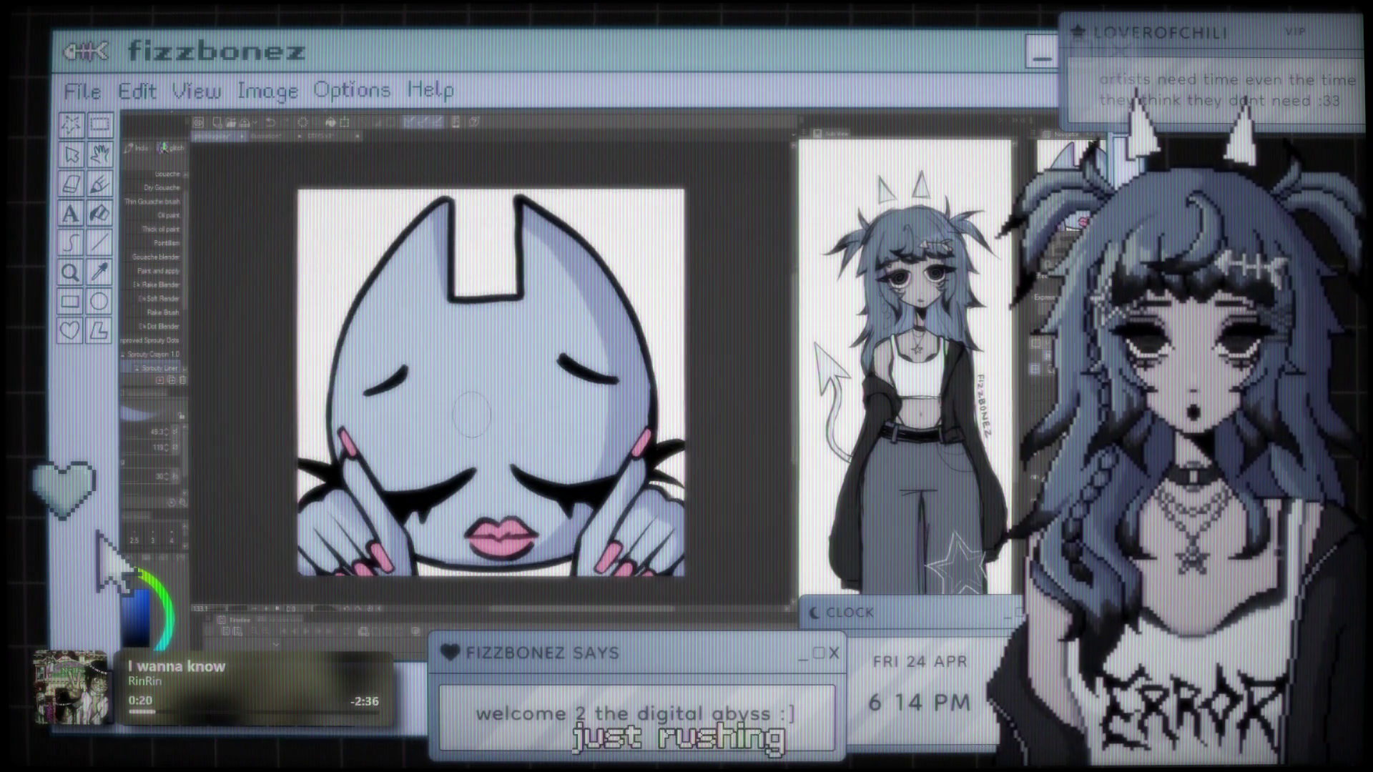
{"action": "scroll", "coordinate": [479, 386], "scroll_direction": "down", "scroll_amount": 1}
{"action": "scroll", "coordinate": [484, 362], "scroll_direction": "up", "scroll_amount": 2}
{"action": "scroll", "coordinate": [484, 361], "scroll_direction": "down", "scroll_amount": 1}
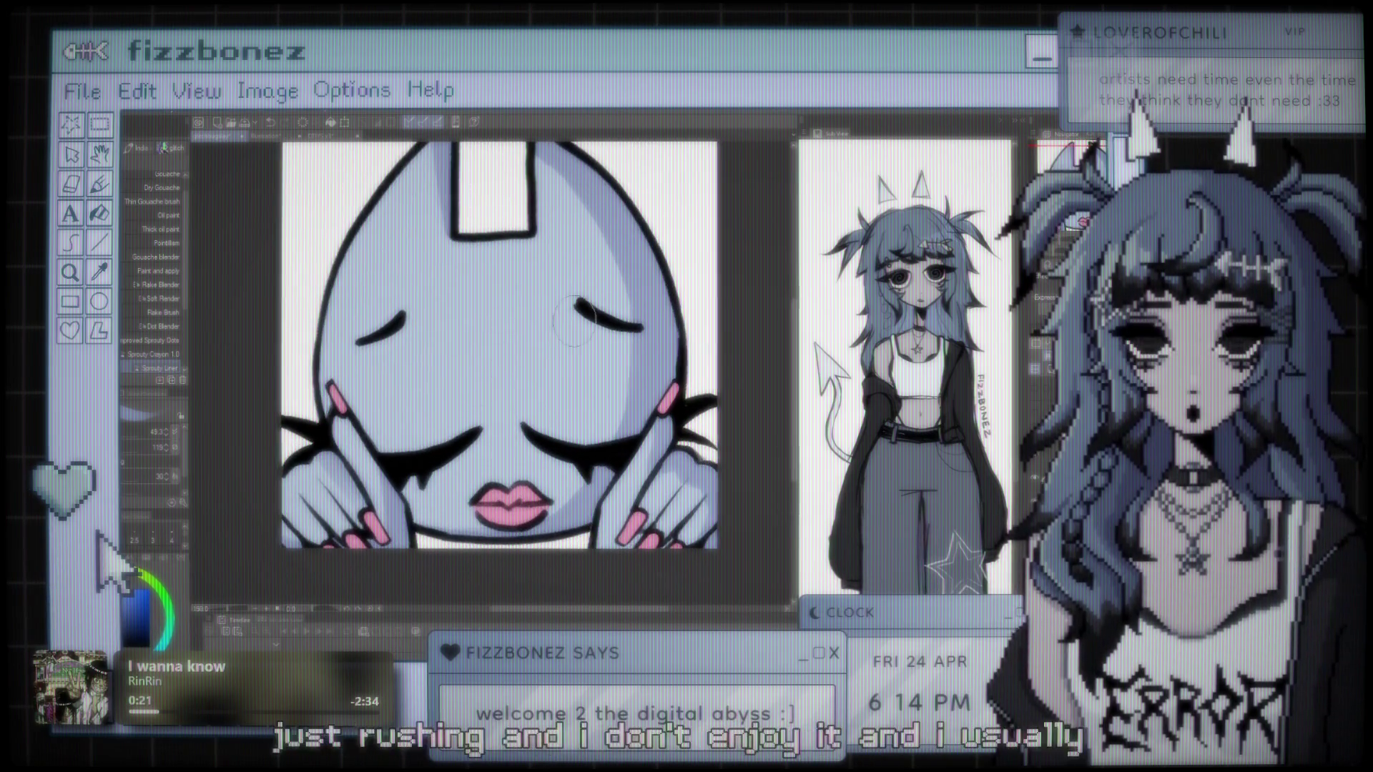
{"action": "scroll", "coordinate": [549, 315], "scroll_direction": "up", "scroll_amount": 1}
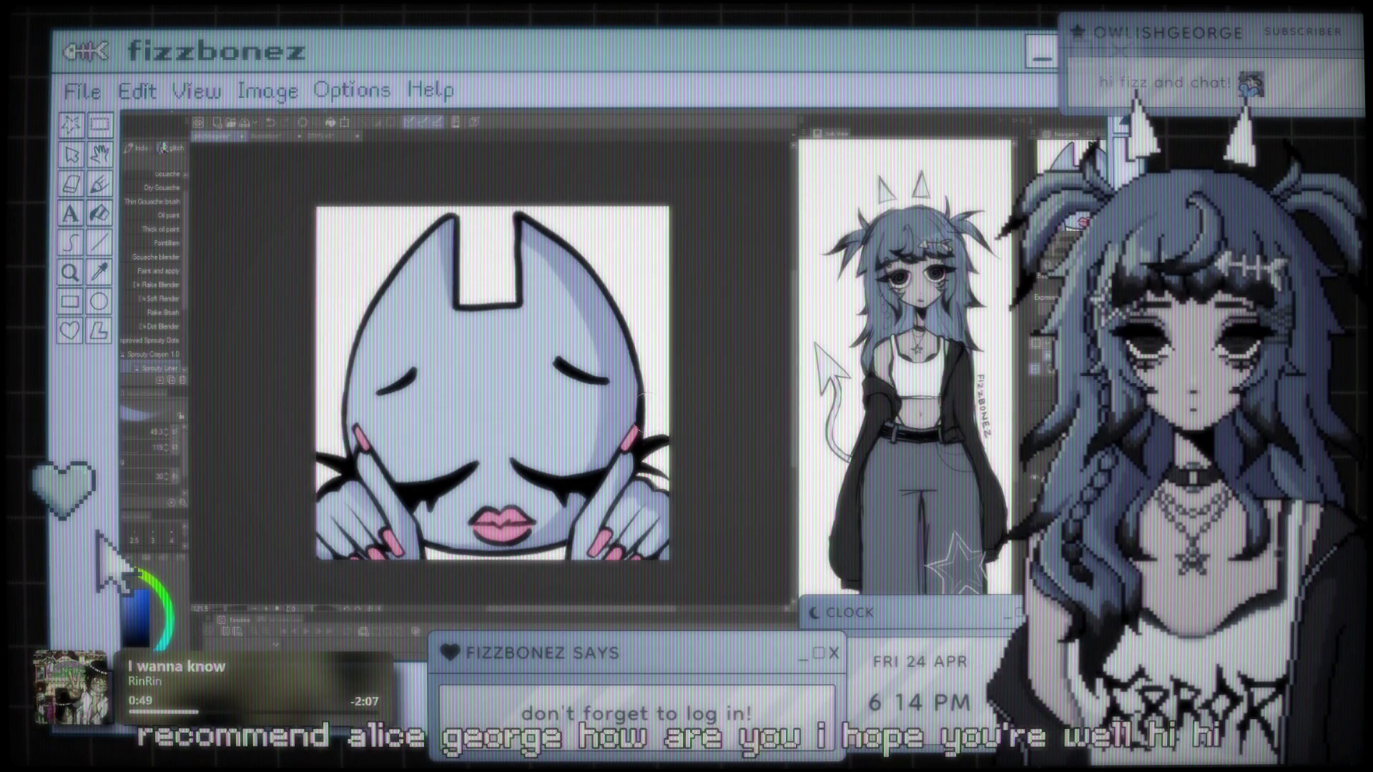
{"action": "scroll", "coordinate": [551, 400], "scroll_direction": "left", "scroll_amount": 2}
{"action": "scroll", "coordinate": [551, 402], "scroll_direction": "right", "scroll_amount": 1}
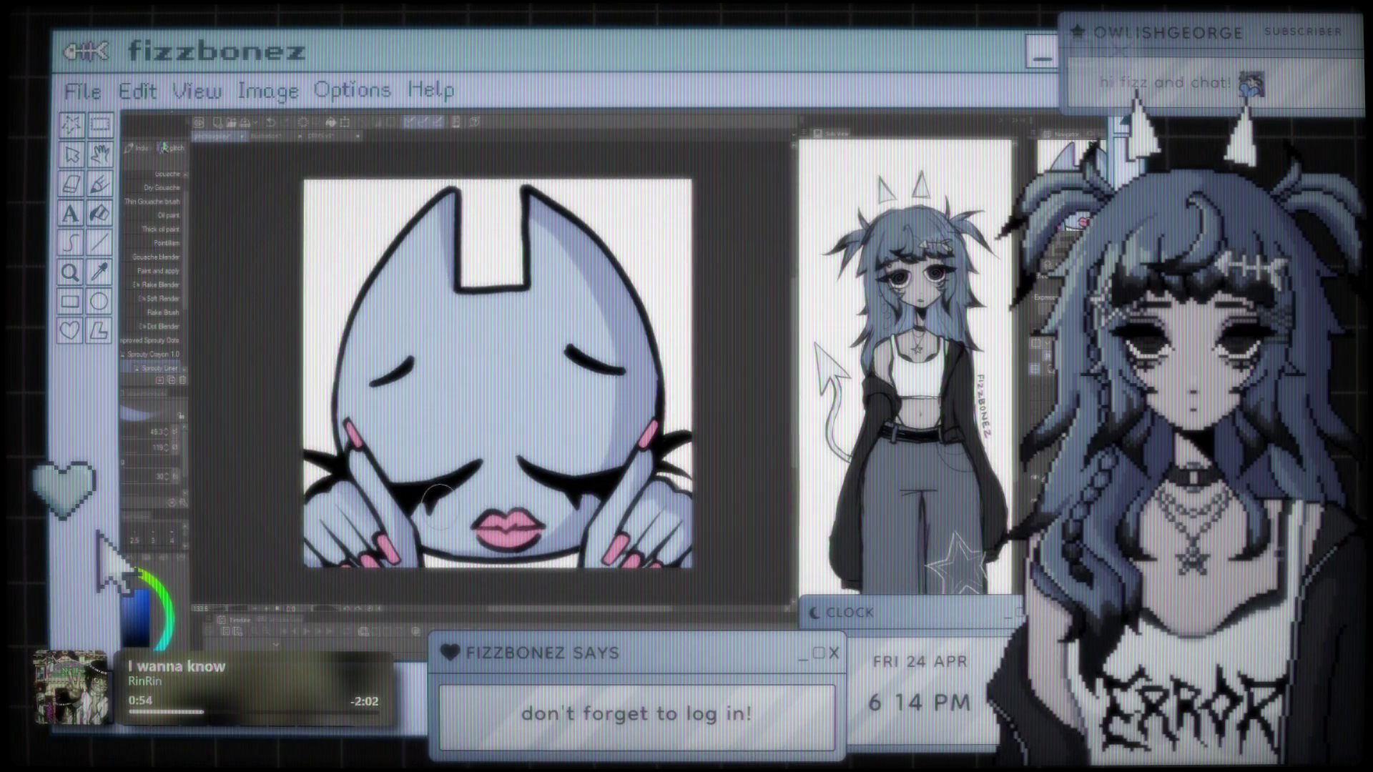
{"action": "scroll", "coordinate": [501, 429], "scroll_direction": "up", "scroll_amount": 2}
{"action": "scroll", "coordinate": [555, 345], "scroll_direction": "up", "scroll_amount": 2}
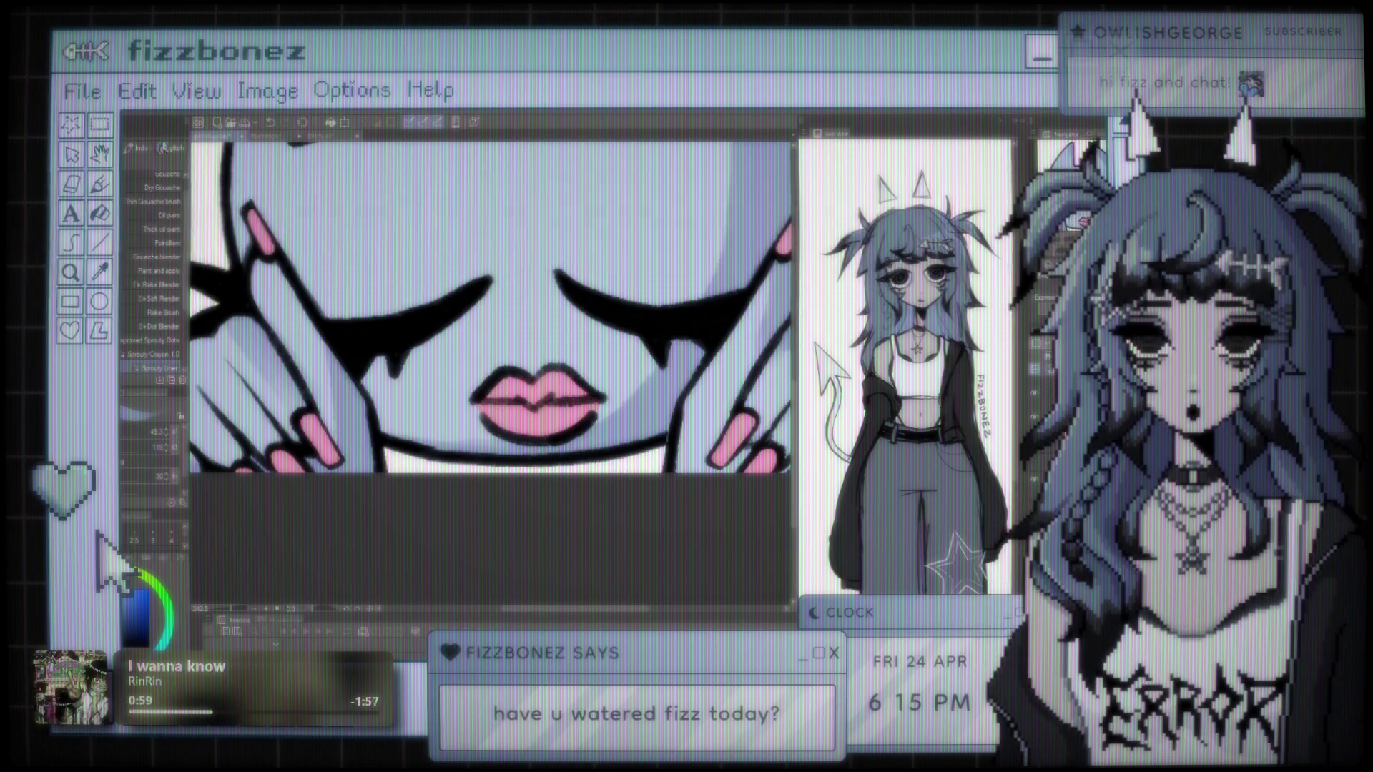
Step: Sample the lip pink and paint over the dark line between the lips with a smaller brush
{"action": "scroll", "coordinate": [558, 376], "scroll_direction": "up", "scroll_amount": 1}
{"action": "scroll", "coordinate": [558, 376], "scroll_direction": "up", "scroll_amount": 1}
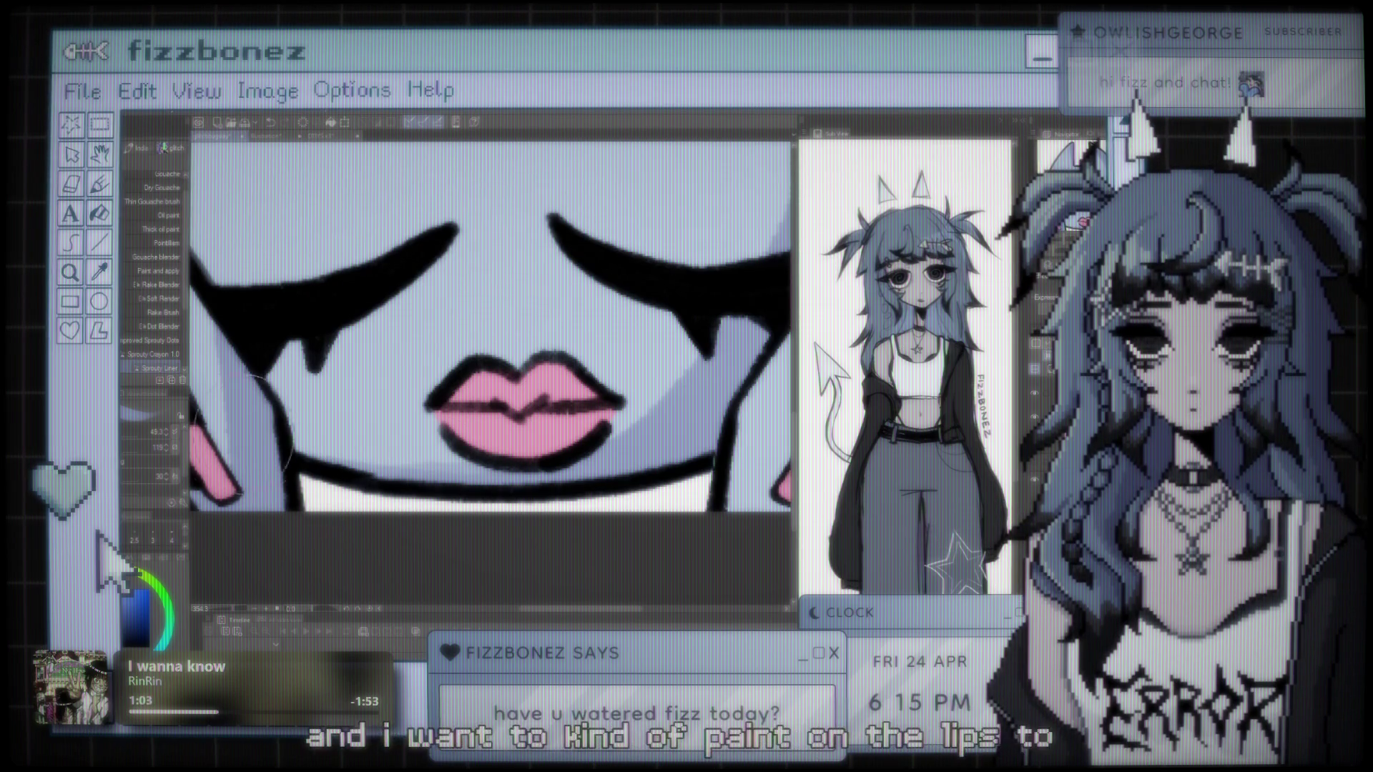
{"action": "left_click", "coordinate": [486, 429], "text": "alt"}
{"action": "left_click_drag", "start_coordinate": [447, 411], "coordinate": [486, 429]}
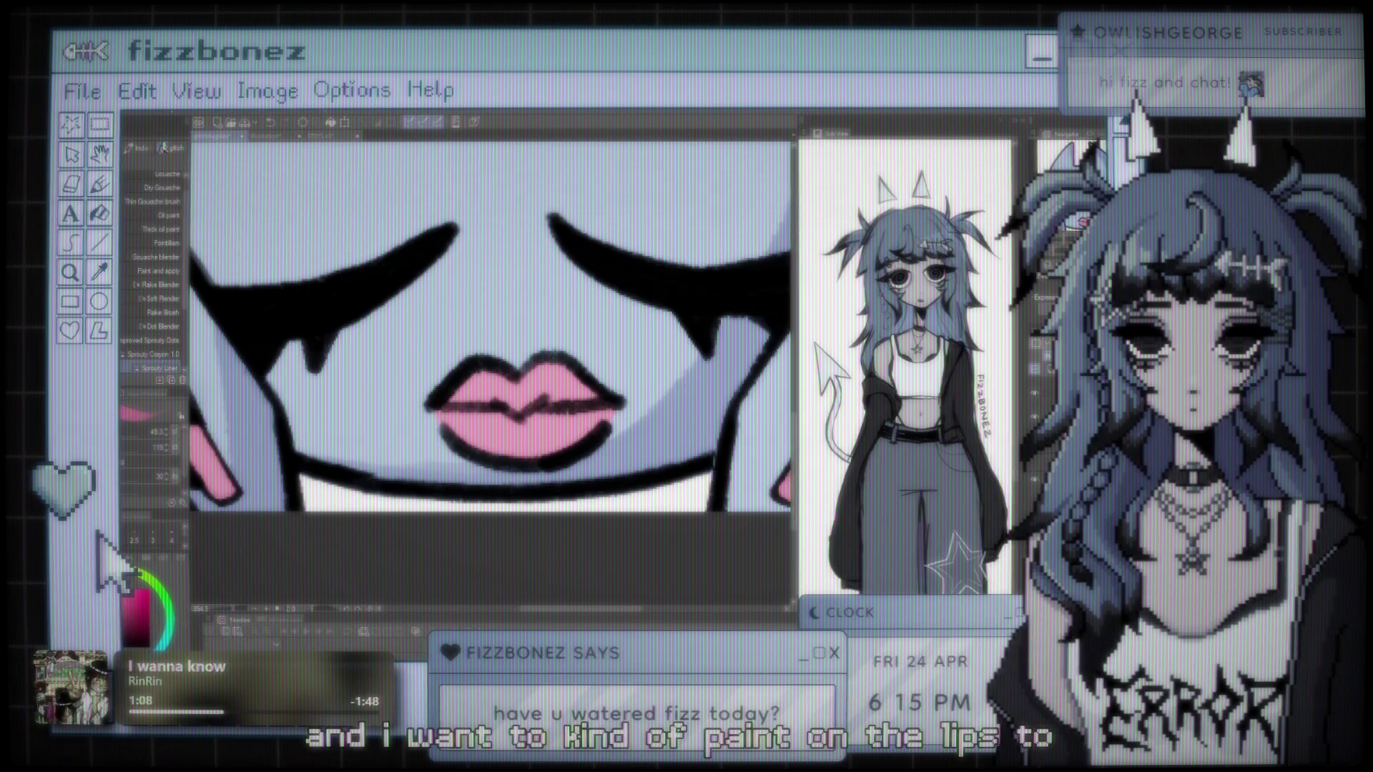
{"action": "key", "text": "bracketleft"}
{"action": "key", "text": "bracketleft"}
{"action": "key", "text": "bracketleft"}
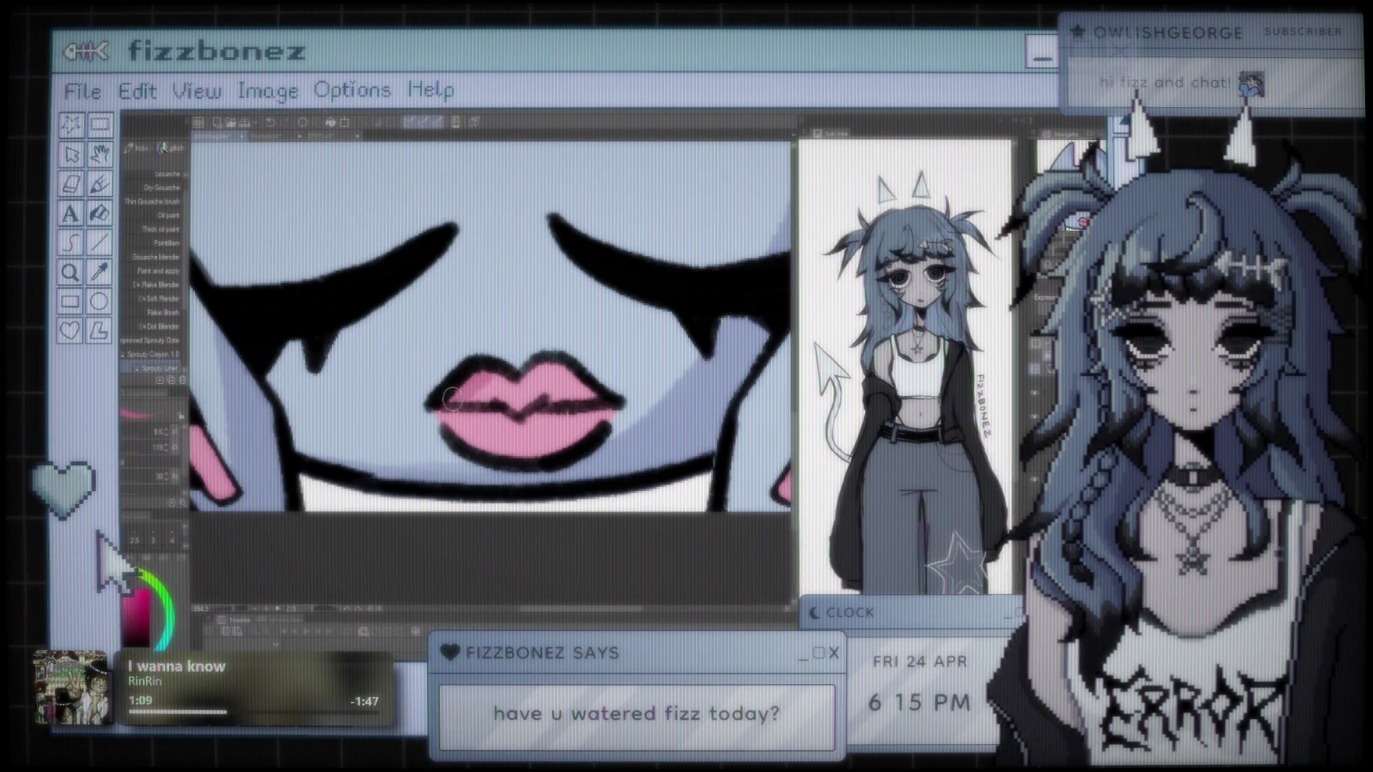
{"action": "left_click_drag", "start_coordinate": [452, 398], "coordinate": [493, 406]}
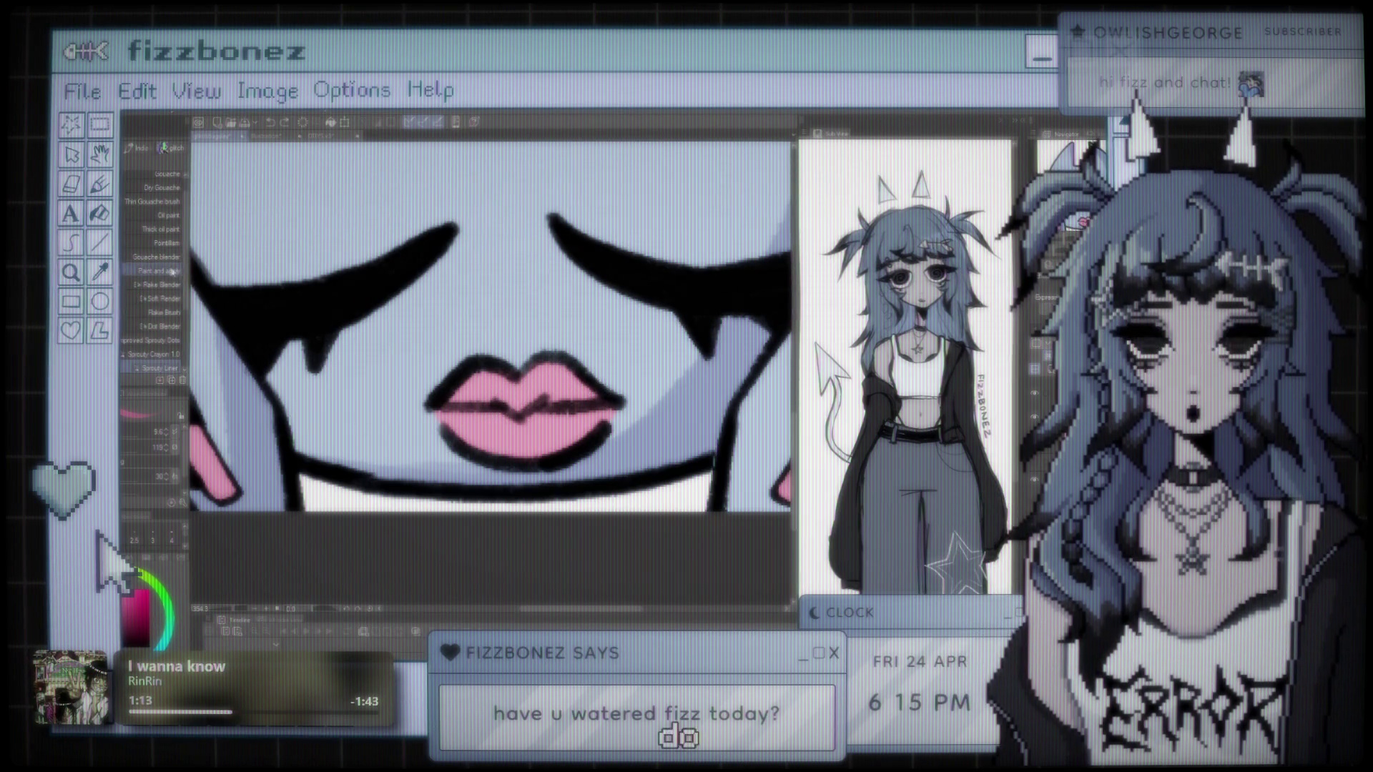
Step: Redraw the right and lower lip outline darker with a small Round mixing brush
{"action": "scroll", "coordinate": [154, 286], "scroll_direction": "up", "scroll_amount": 1}
{"action": "left_click", "coordinate": [154, 180]}
{"action": "key", "text": "bracketleft"}
{"action": "key", "text": "bracketleft"}
{"action": "key", "text": "bracketleft"}
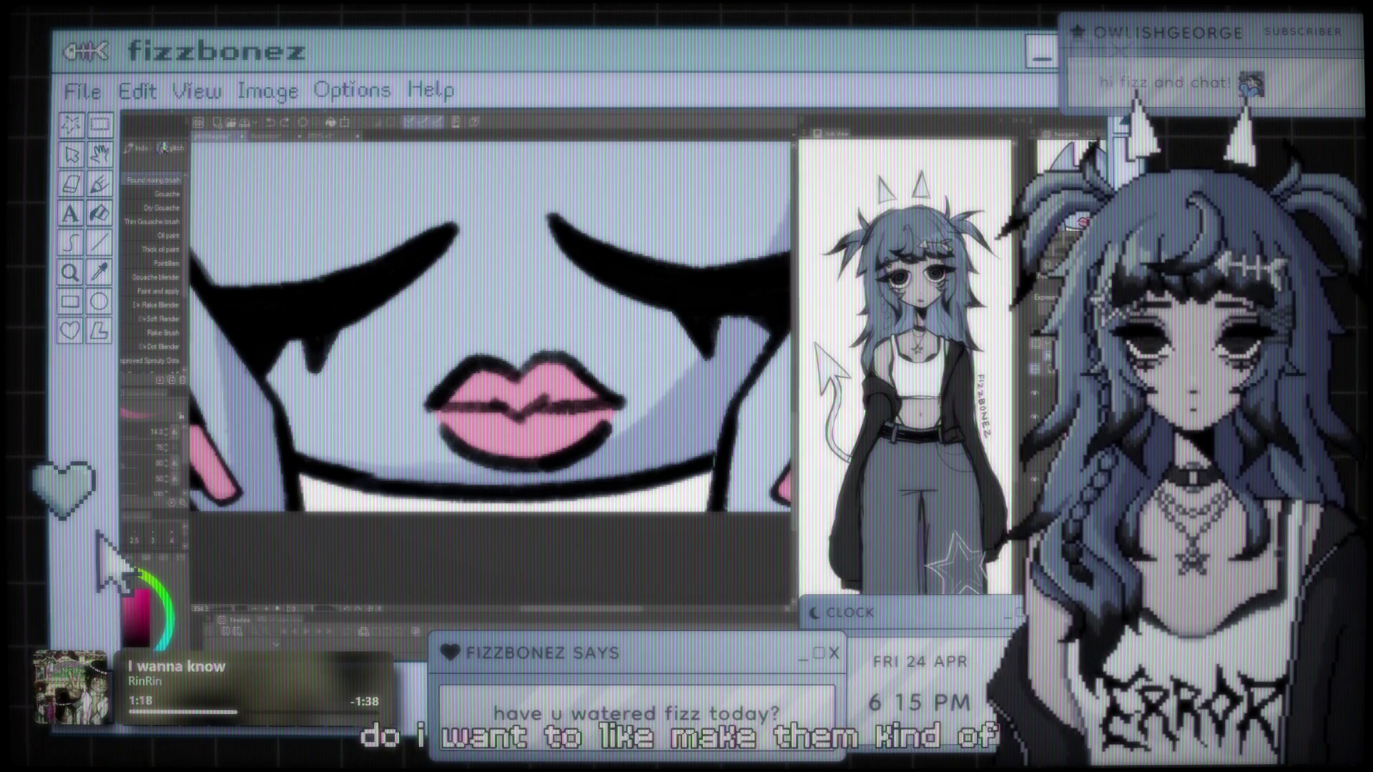
{"action": "key", "text": "bracketleft"}
{"action": "key", "text": "bracketleft"}
{"action": "key", "text": "bracketleft"}
{"action": "left_click_drag", "start_coordinate": [561, 357], "coordinate": [608, 413]}
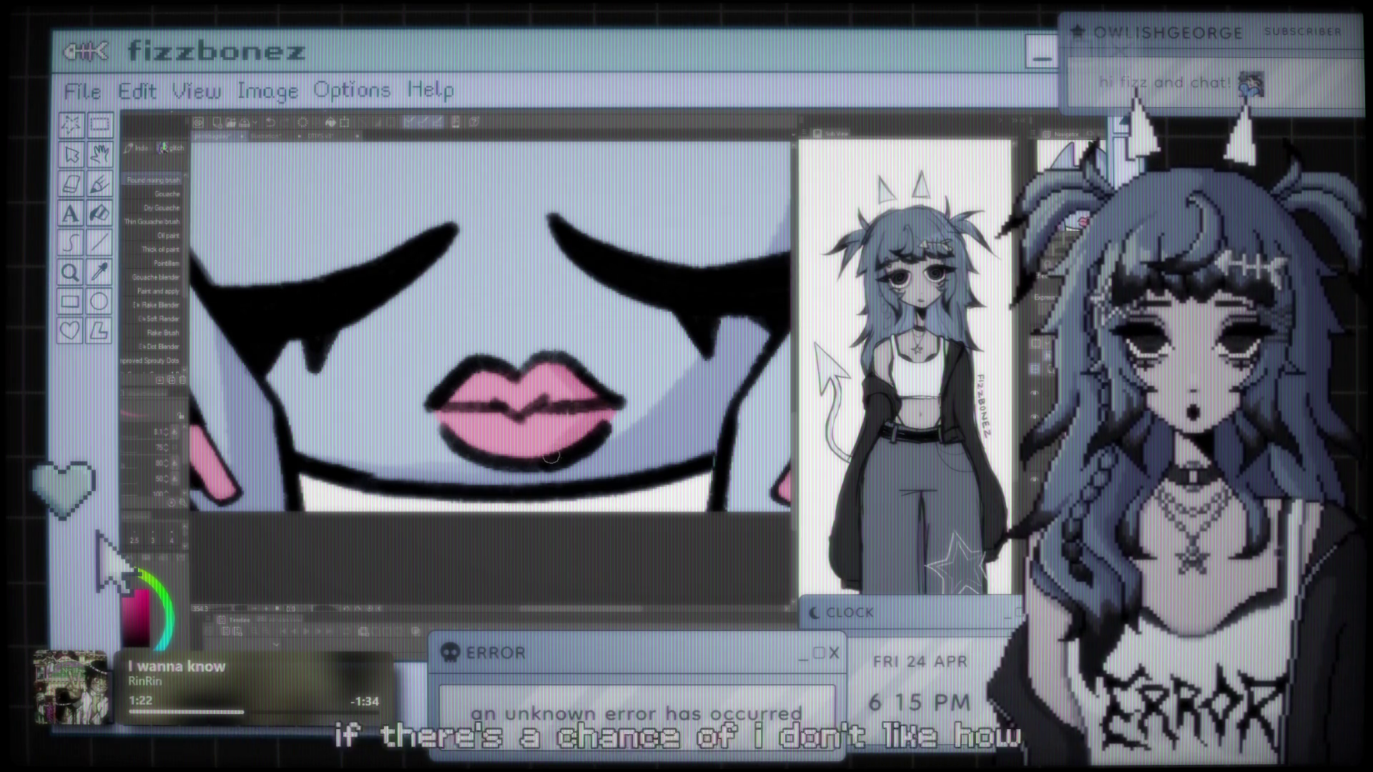
{"action": "left_click_drag", "start_coordinate": [608, 422], "coordinate": [477, 458]}
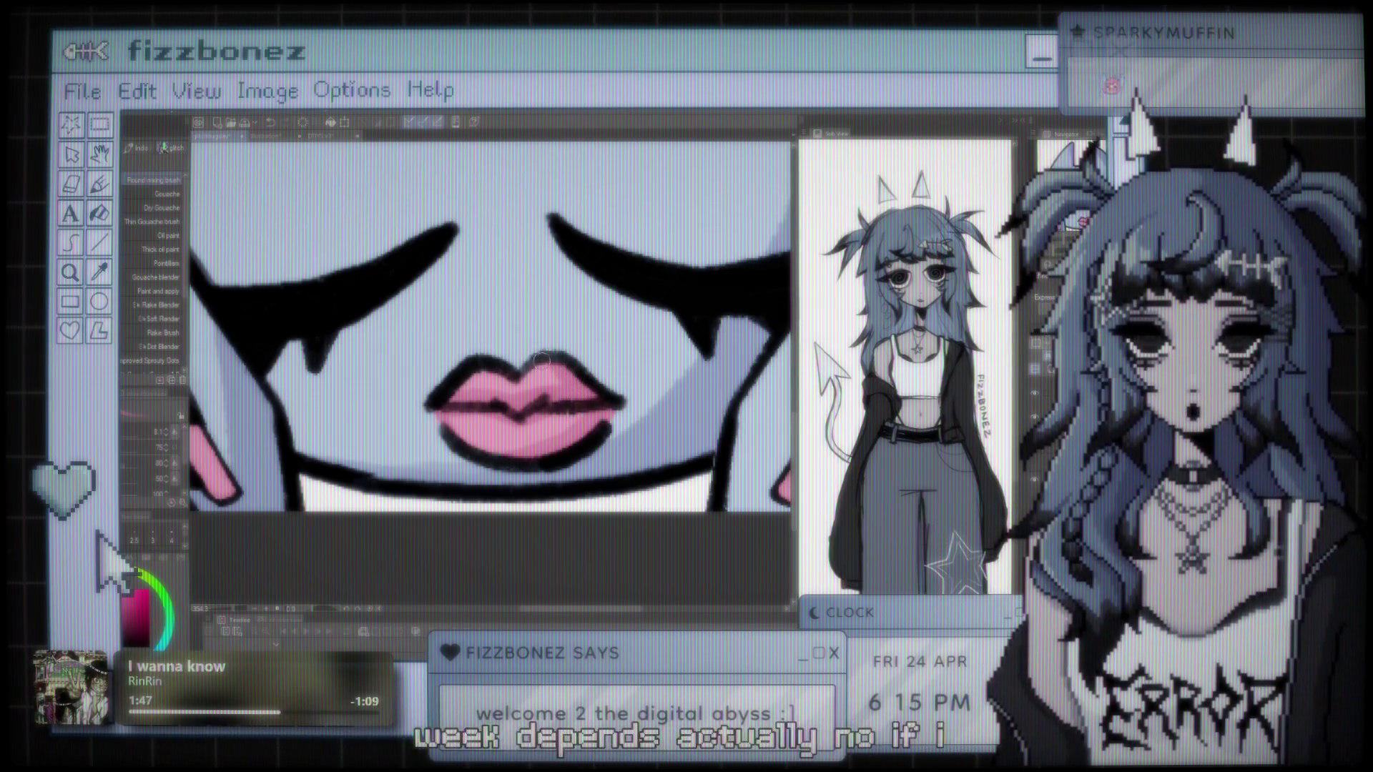
{"action": "scroll", "coordinate": [541, 357], "scroll_direction": "down", "scroll_amount": 1}
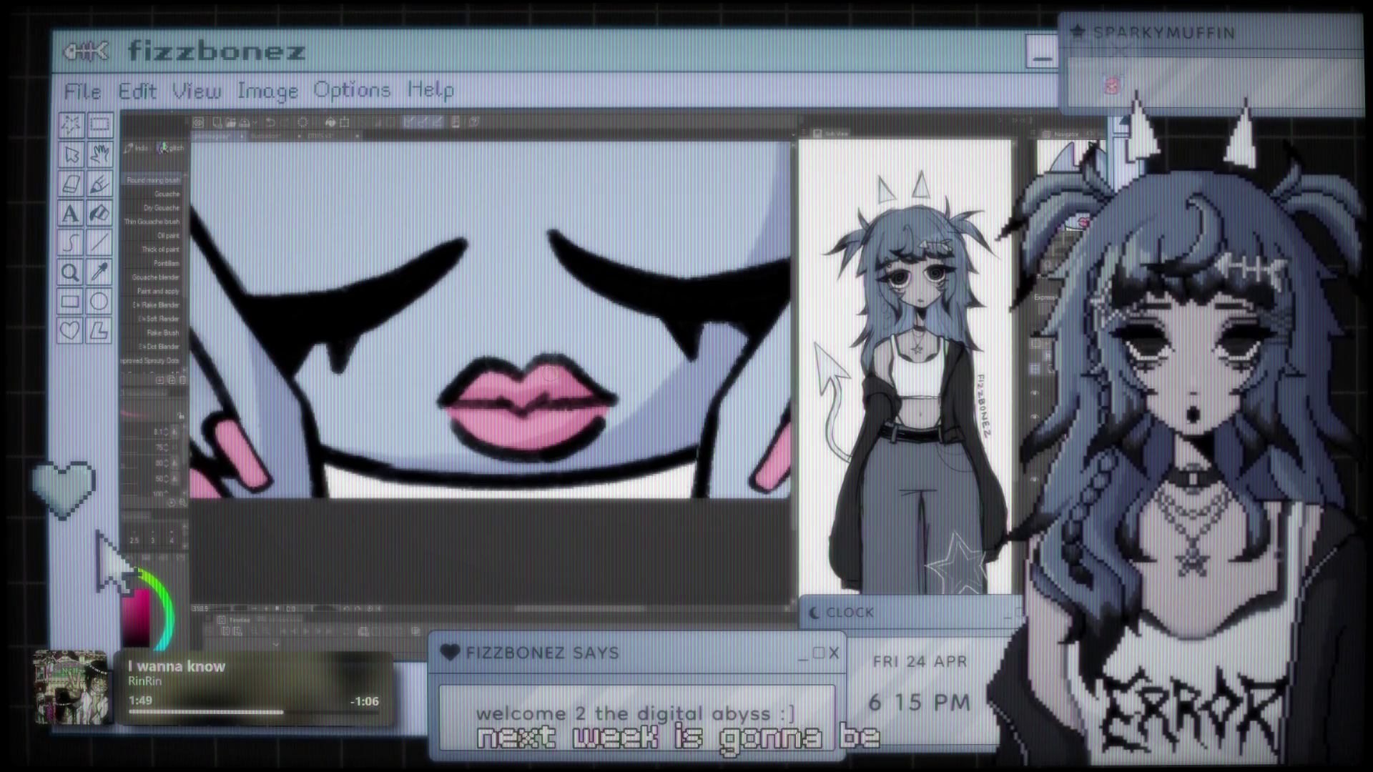
{"action": "scroll", "coordinate": [549, 375], "scroll_direction": "down", "scroll_amount": 1}
{"action": "scroll", "coordinate": [549, 374], "scroll_direction": "down", "scroll_amount": 1}
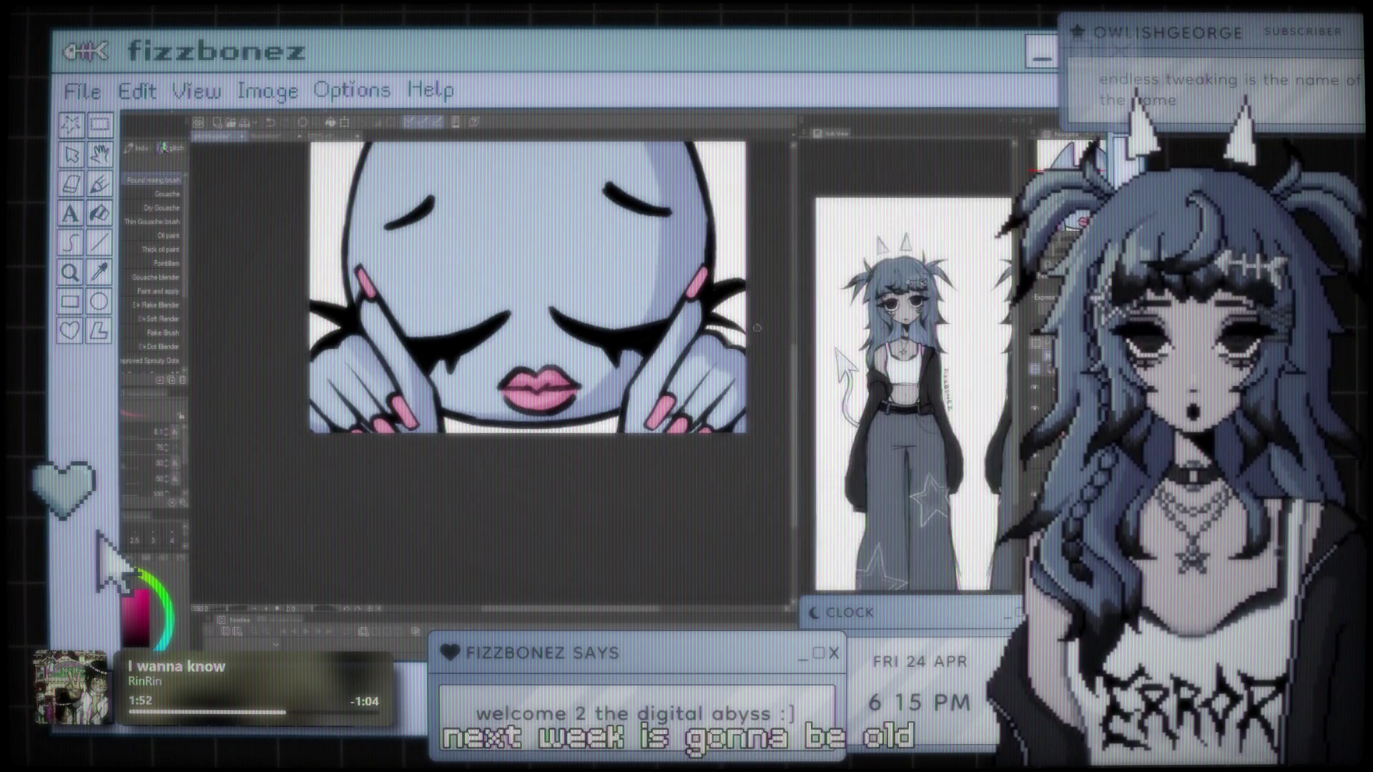
{"action": "scroll", "coordinate": [556, 423], "scroll_direction": "down", "scroll_amount": 1}
{"action": "scroll", "coordinate": [556, 423], "scroll_direction": "up", "scroll_amount": 1}
{"action": "scroll", "coordinate": [556, 424], "scroll_direction": "up", "scroll_amount": 1}
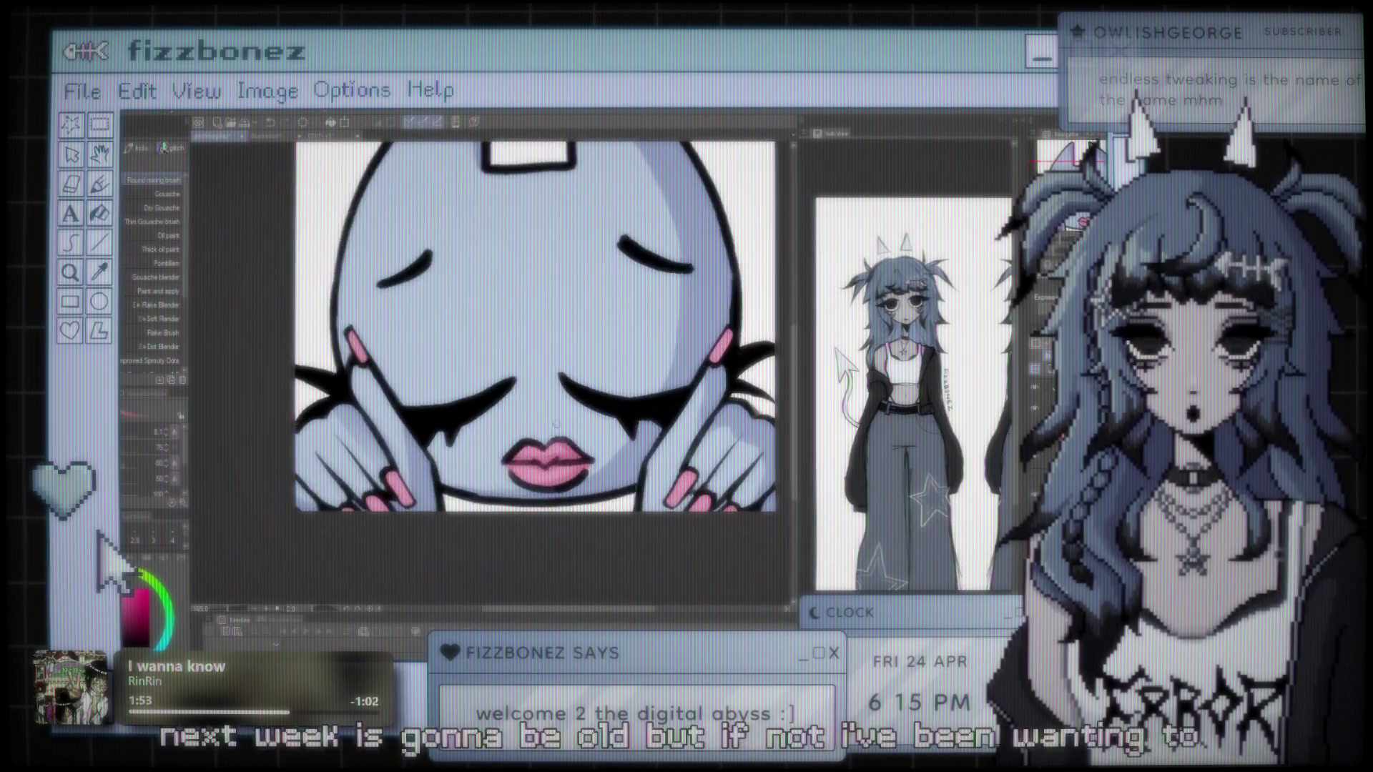
{"action": "scroll", "coordinate": [555, 424], "scroll_direction": "up", "scroll_amount": 2}
{"action": "scroll", "coordinate": [622, 388], "scroll_direction": "up", "scroll_amount": 1}
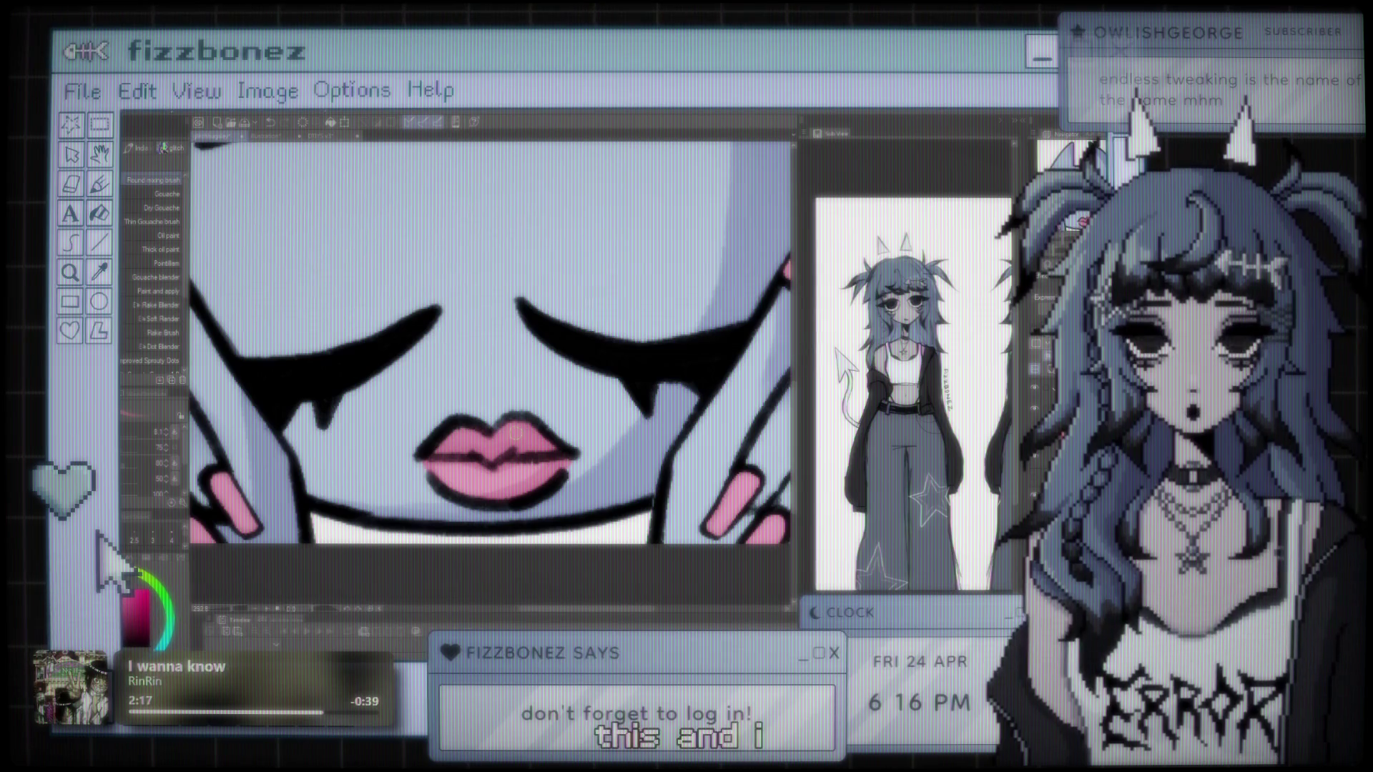
{"action": "scroll", "coordinate": [515, 431], "scroll_direction": "down", "scroll_amount": 3}
{"action": "scroll", "coordinate": [515, 429], "scroll_direction": "down", "scroll_amount": 2}
{"action": "scroll", "coordinate": [517, 401], "scroll_direction": "up", "scroll_amount": 1}
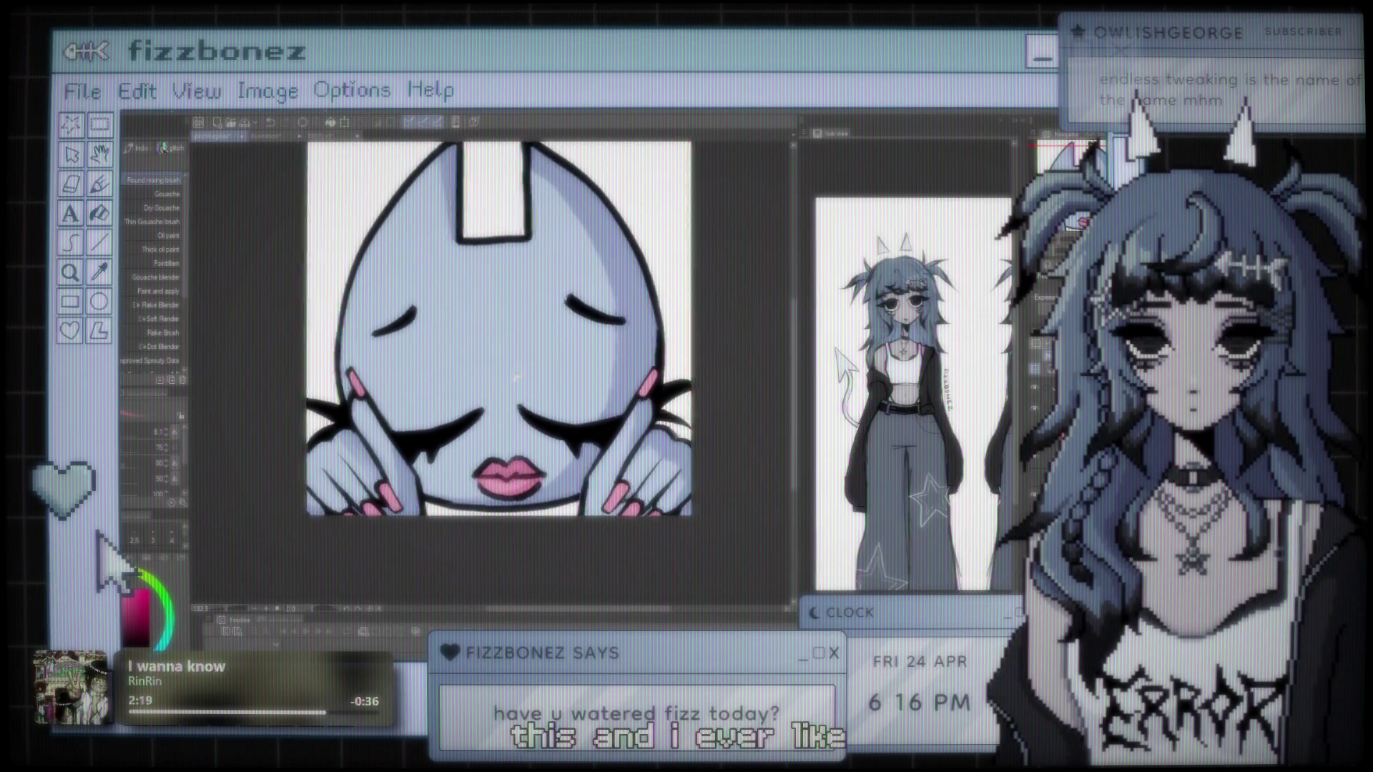
{"action": "scroll", "coordinate": [516, 377], "scroll_direction": "up", "scroll_amount": 1}
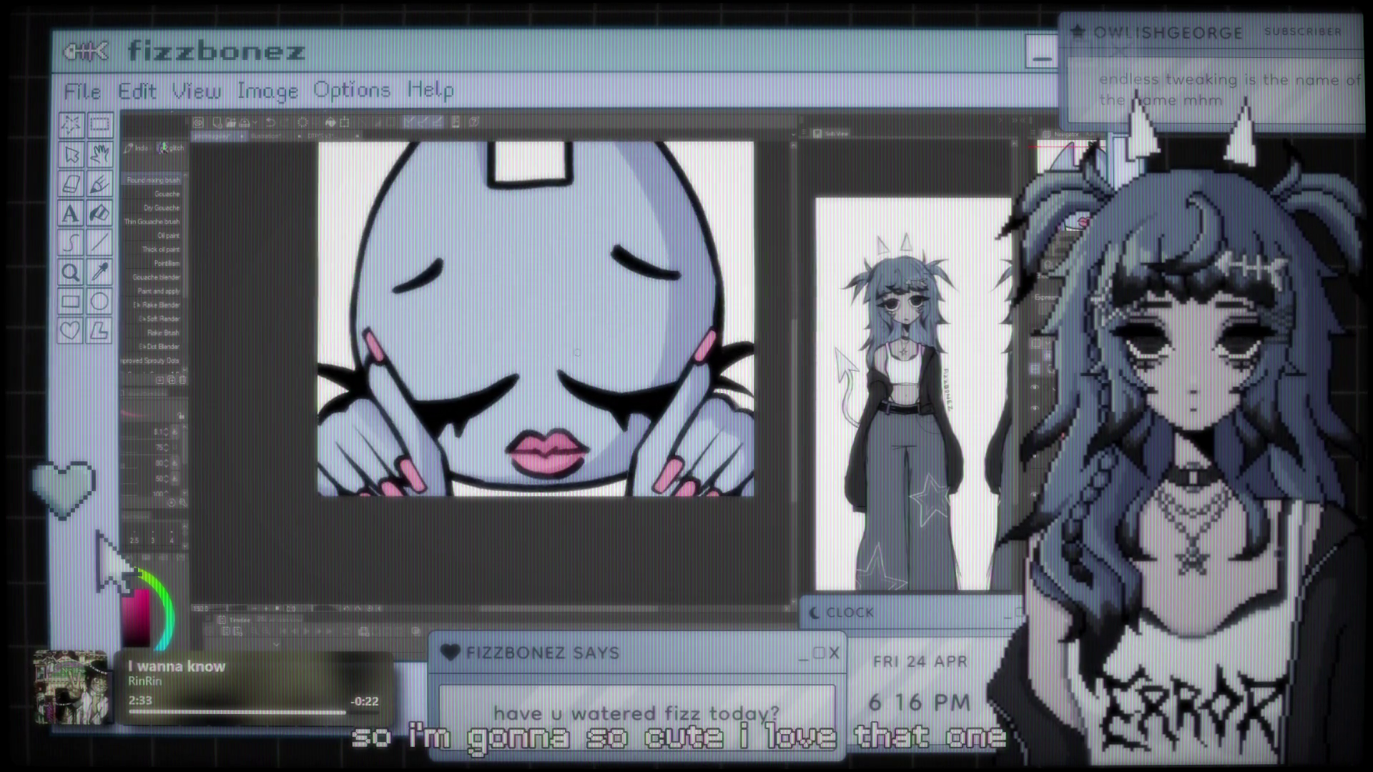
{"action": "scroll", "coordinate": [527, 395], "scroll_direction": "up", "scroll_amount": 2}
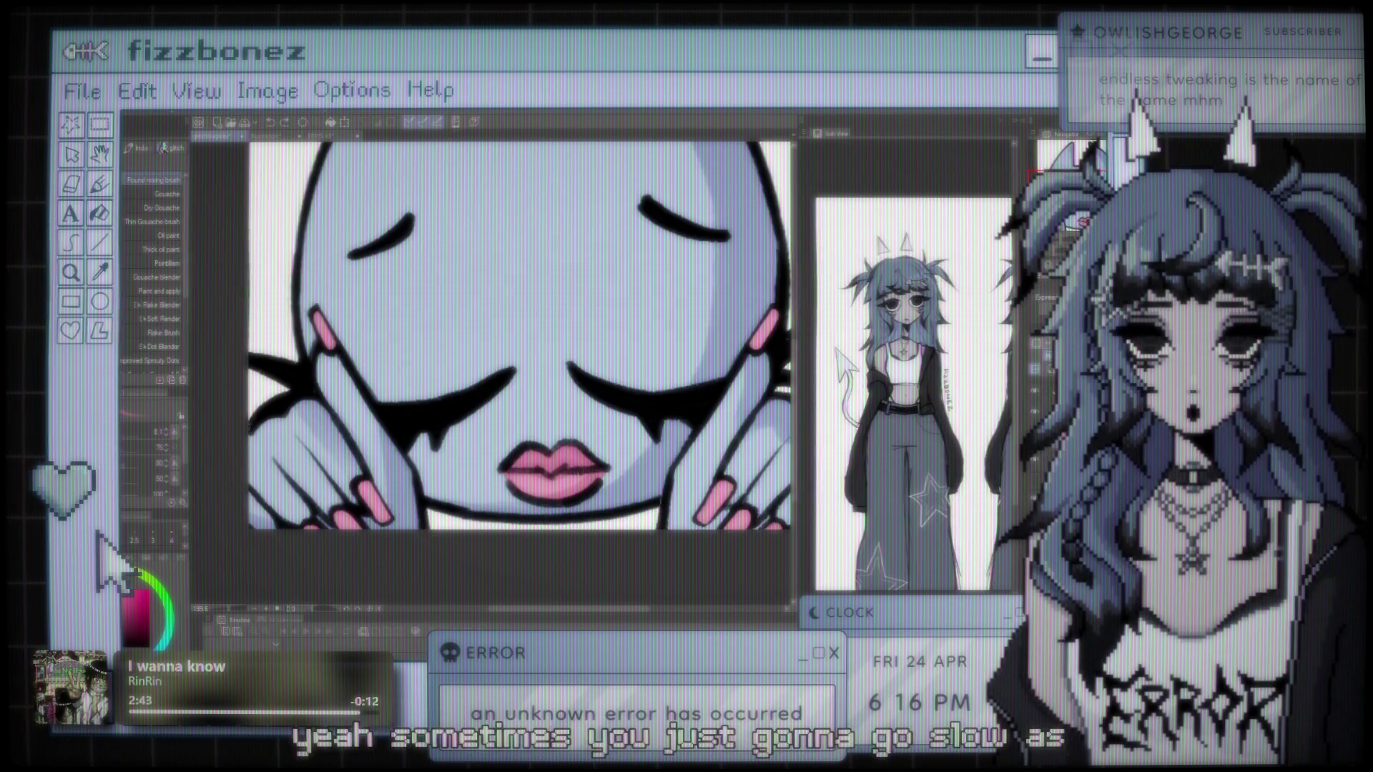
{"action": "left_click", "coordinate": [1036, 413]}
{"action": "left_click", "coordinate": [1036, 413]}
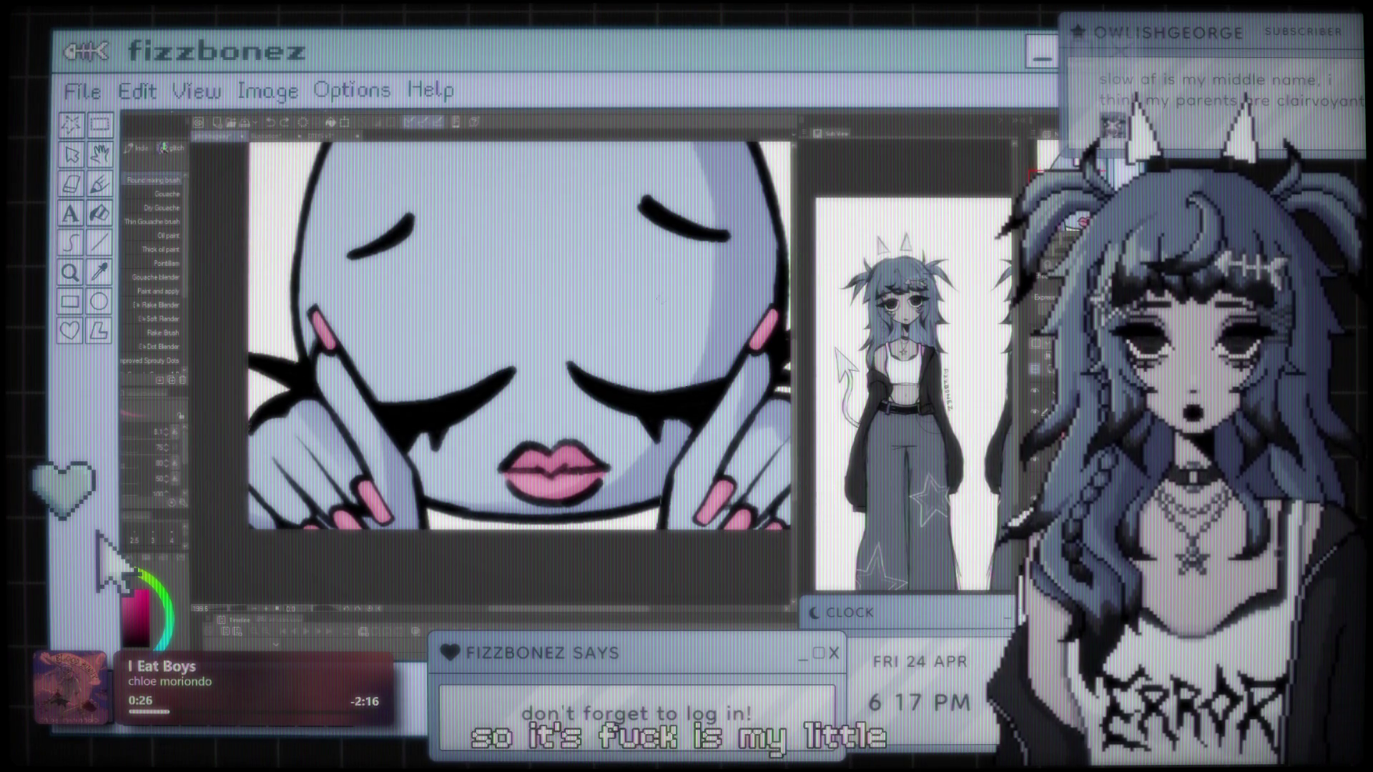
Step: Zoom out and move the drawing up to see the whole head, then choose a Sprouty brush
{"action": "key", "text": "ctrl+minus"}
{"action": "key", "text": "ctrl+minus"}
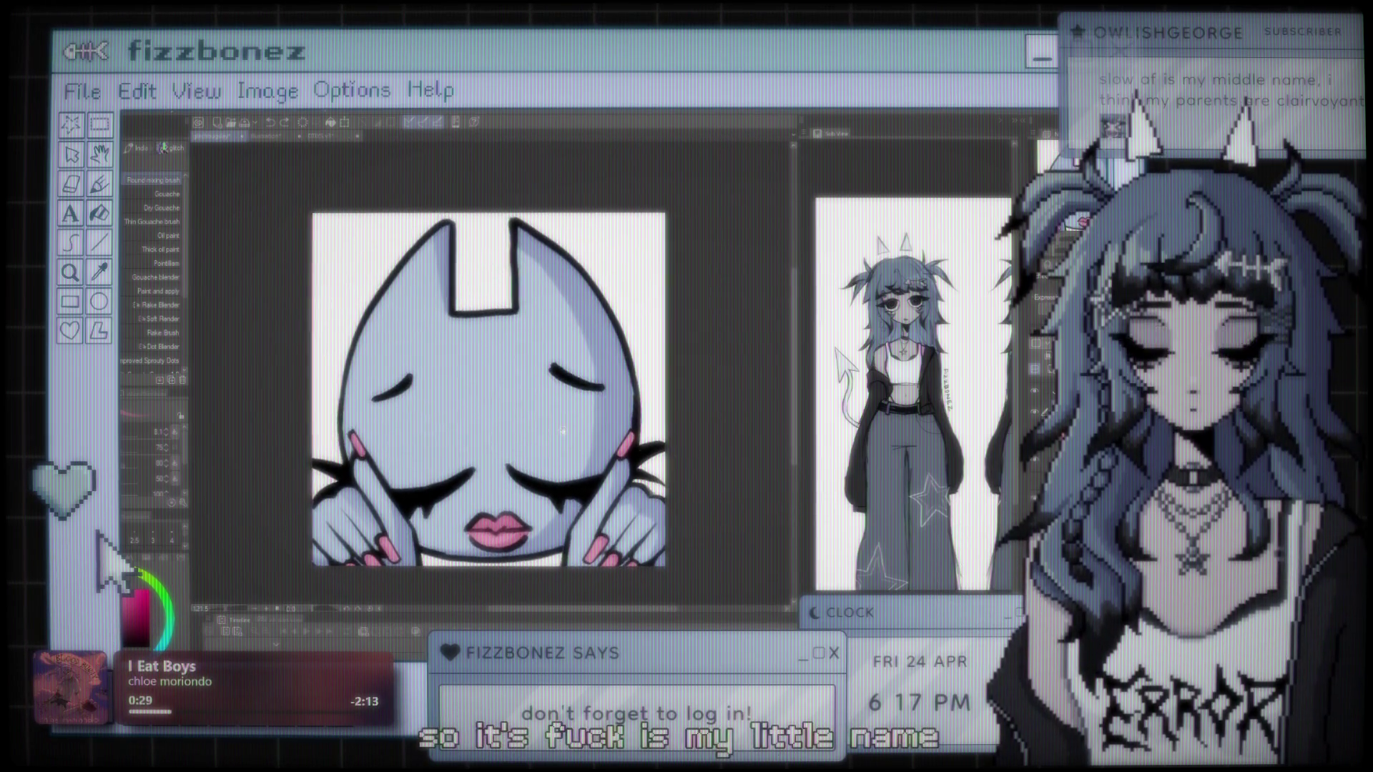
{"action": "left_click_drag", "start_coordinate": [562, 431], "coordinate": [561, 421]}
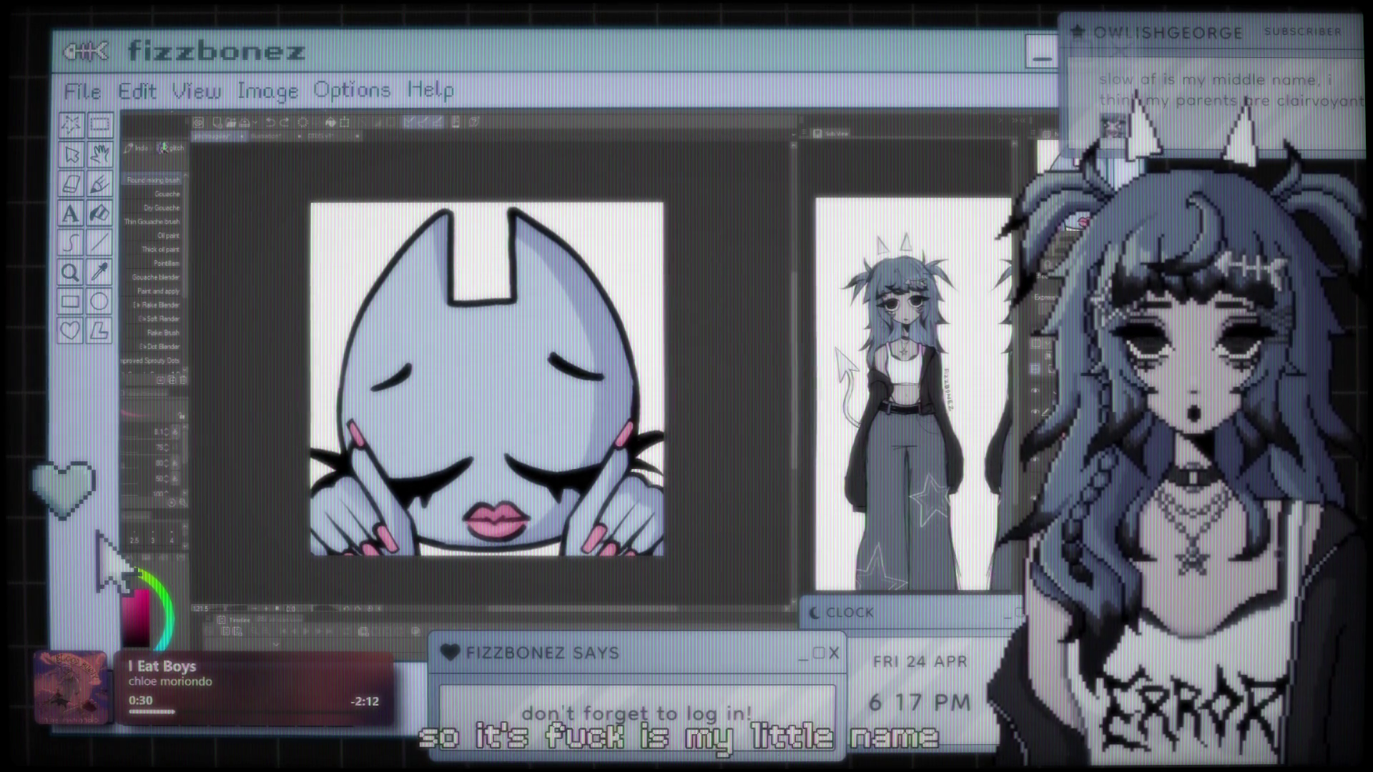
{"action": "key", "text": "ctrl+minus"}
{"action": "left_click_drag", "start_coordinate": [680, 318], "coordinate": [685, 263]}
{"action": "scroll", "coordinate": [686, 263], "scroll_direction": "up", "scroll_amount": 2}
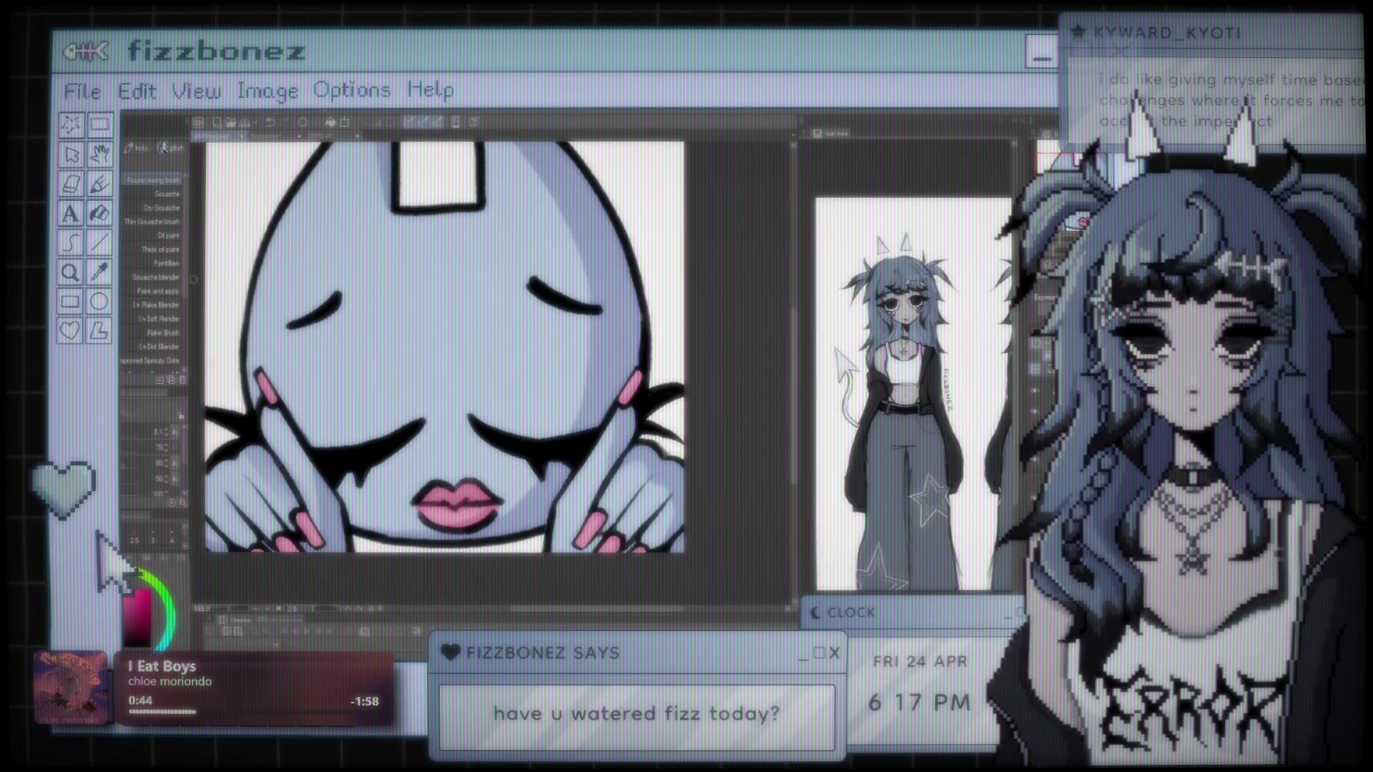
{"action": "scroll", "coordinate": [153, 300], "scroll_direction": "down", "scroll_amount": 3}
{"action": "left_click", "coordinate": [168, 320]}
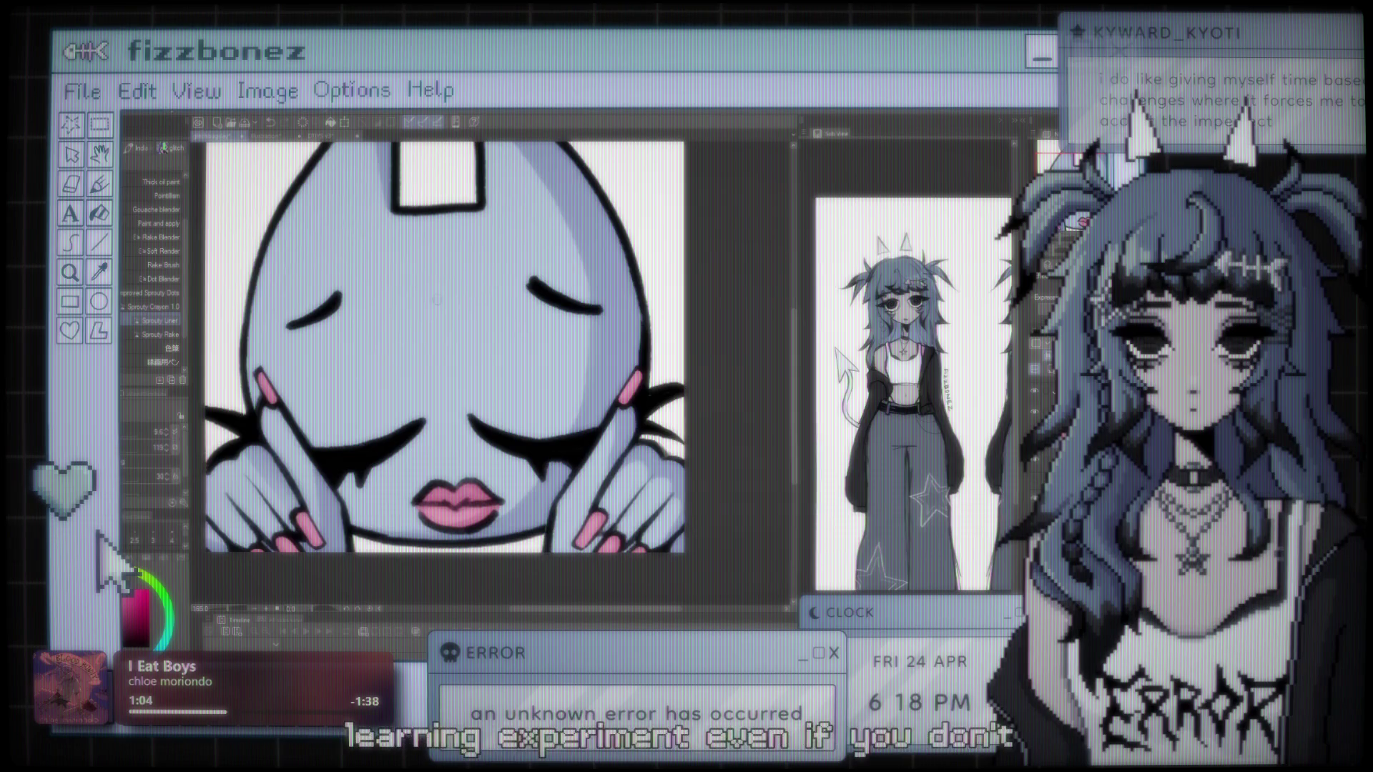
{"action": "scroll", "coordinate": [554, 350], "scroll_direction": "down", "scroll_amount": 3}
{"action": "scroll", "coordinate": [554, 351], "scroll_direction": "up", "scroll_amount": 1}
{"action": "scroll", "coordinate": [554, 350], "scroll_direction": "up", "scroll_amount": 1}
{"action": "scroll", "coordinate": [554, 350], "scroll_direction": "up", "scroll_amount": 1}
{"action": "mouse_move", "coordinate": [554, 350]}
{"action": "left_mouse_down"}
{"action": "mouse_move", "coordinate": [607, 356]}
{"action": "mouse_move", "coordinate": [587, 362]}
{"action": "left_mouse_up"}
{"action": "scroll", "coordinate": [607, 356], "scroll_direction": "down", "scroll_amount": 1}
{"action": "scroll", "coordinate": [607, 356], "scroll_direction": "down", "scroll_amount": 1}
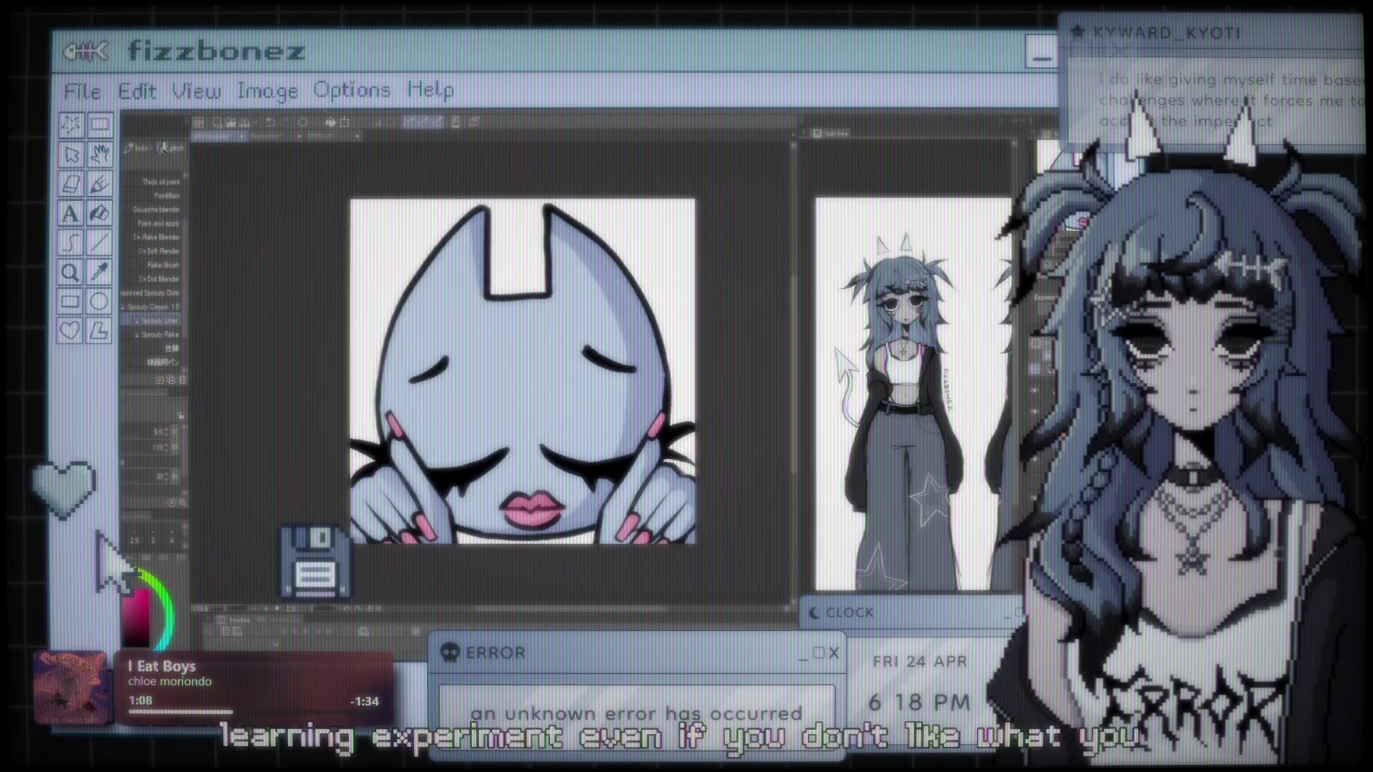
{"action": "scroll", "coordinate": [531, 404], "scroll_direction": "up", "scroll_amount": 1}
{"action": "scroll", "coordinate": [531, 405], "scroll_direction": "up", "scroll_amount": 1}
{"action": "scroll", "coordinate": [527, 402], "scroll_direction": "down", "scroll_amount": 1}
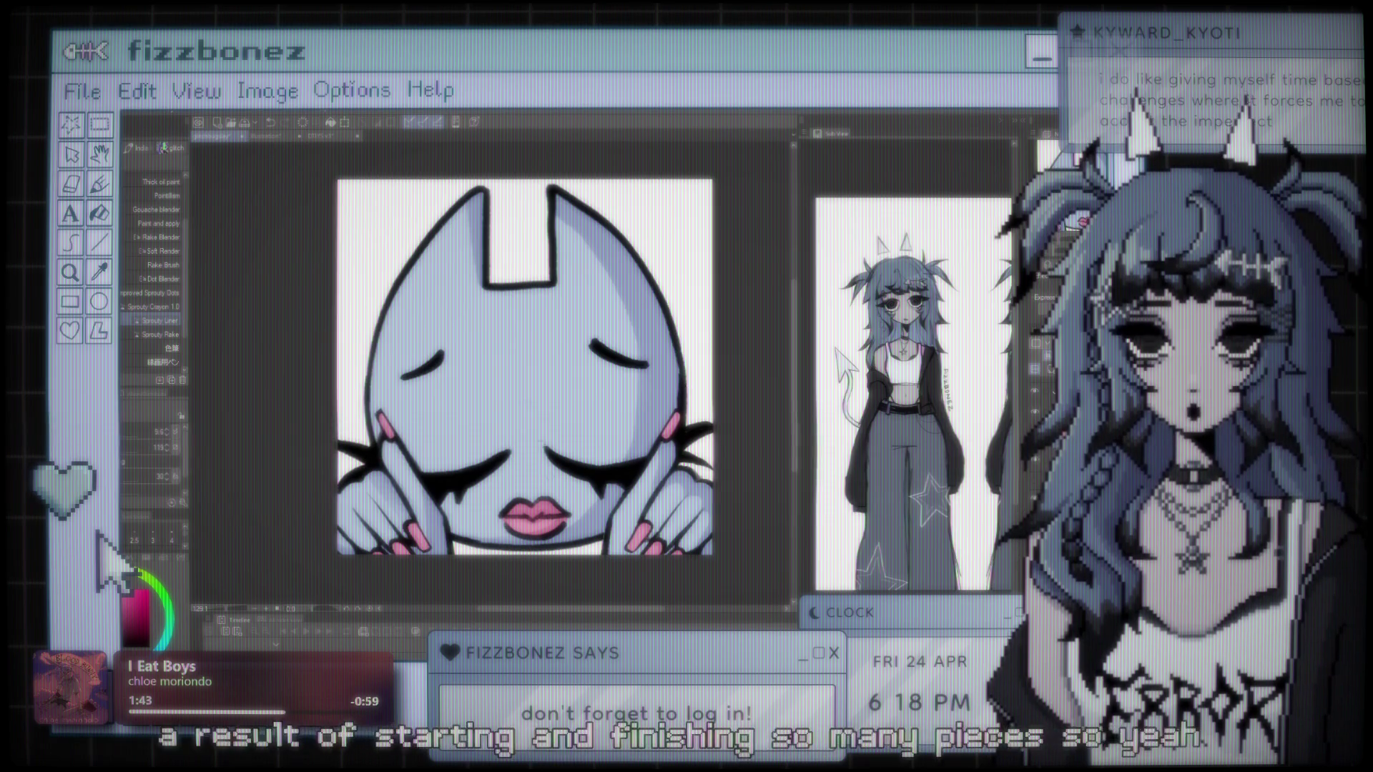
{"action": "scroll", "coordinate": [593, 379], "scroll_direction": "up", "scroll_amount": 2}
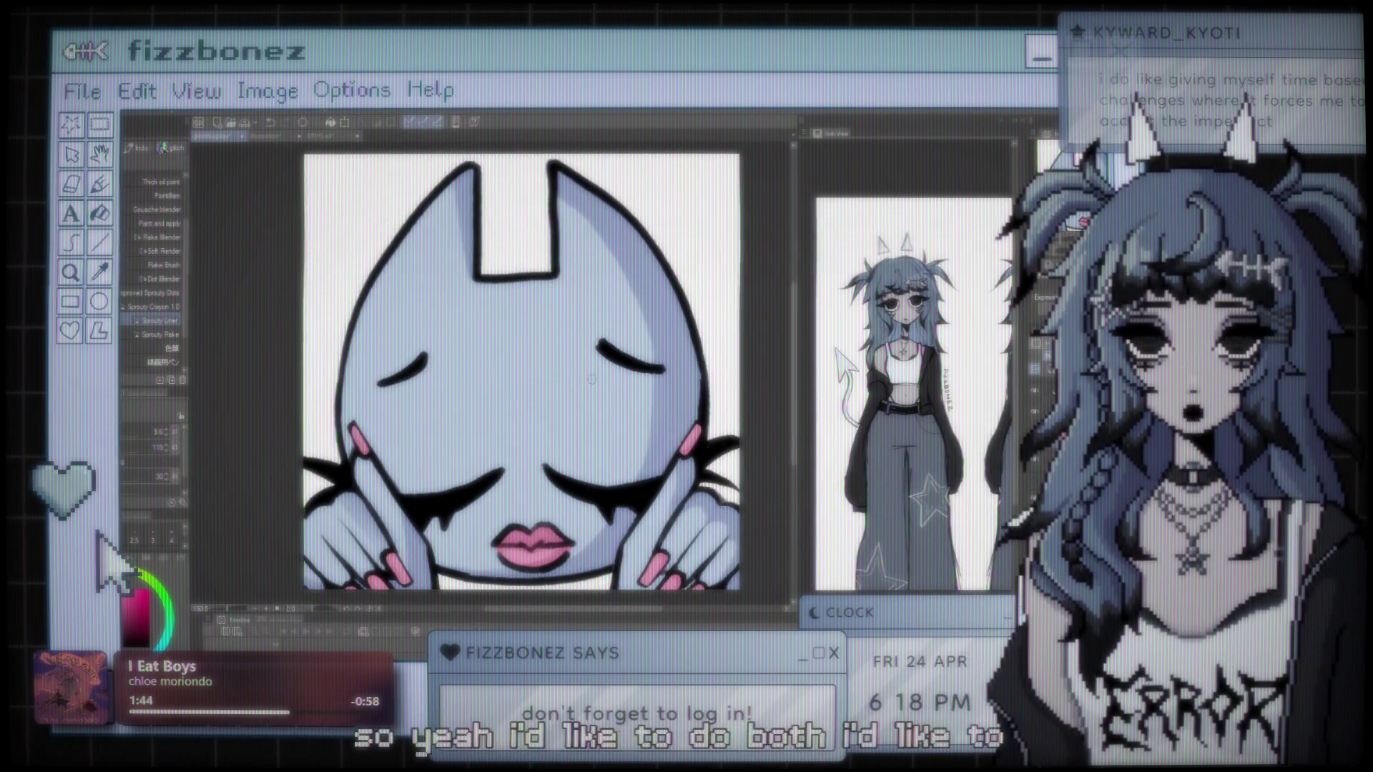
{"action": "scroll", "coordinate": [592, 379], "scroll_direction": "down", "scroll_amount": 1}
{"action": "scroll", "coordinate": [590, 379], "scroll_direction": "up", "scroll_amount": 1}
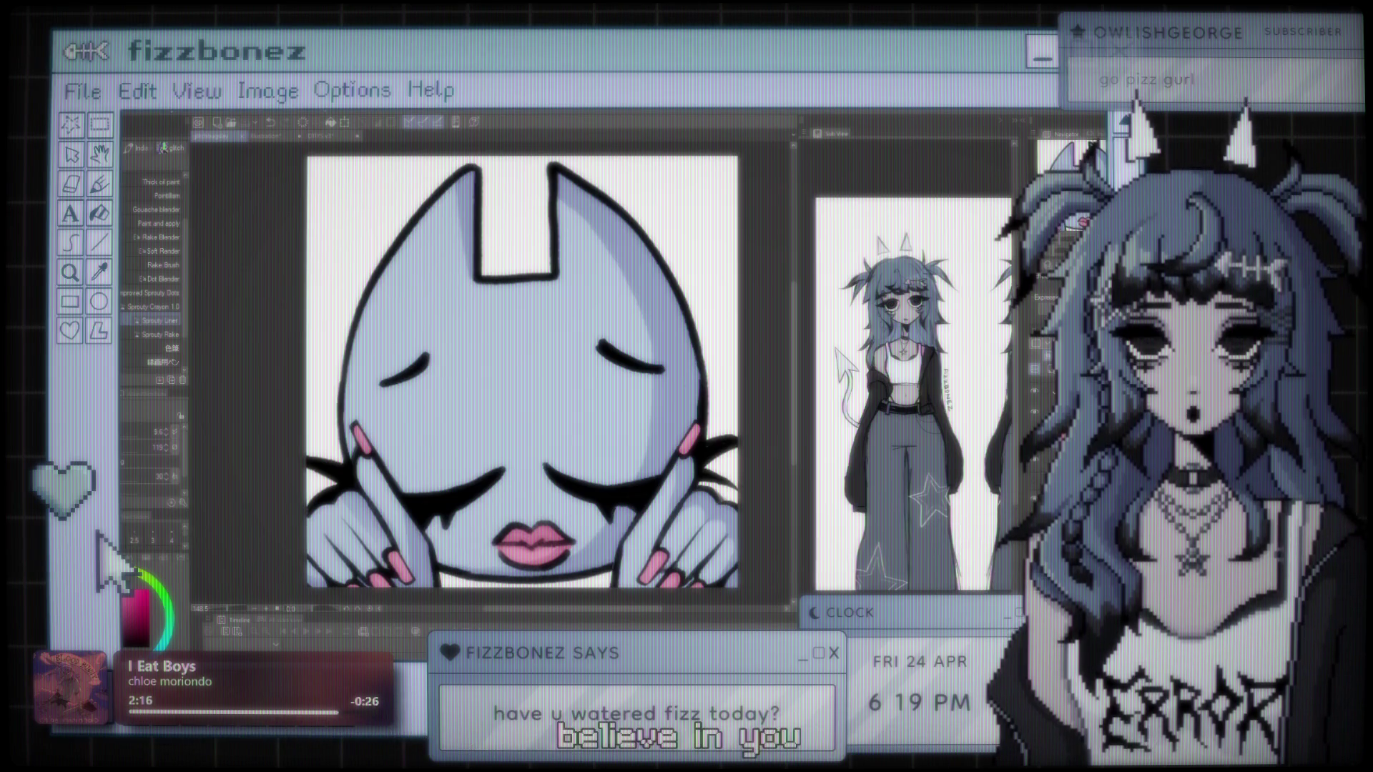
{"action": "left_click_drag", "start_coordinate": [644, 360], "coordinate": [627, 350]}
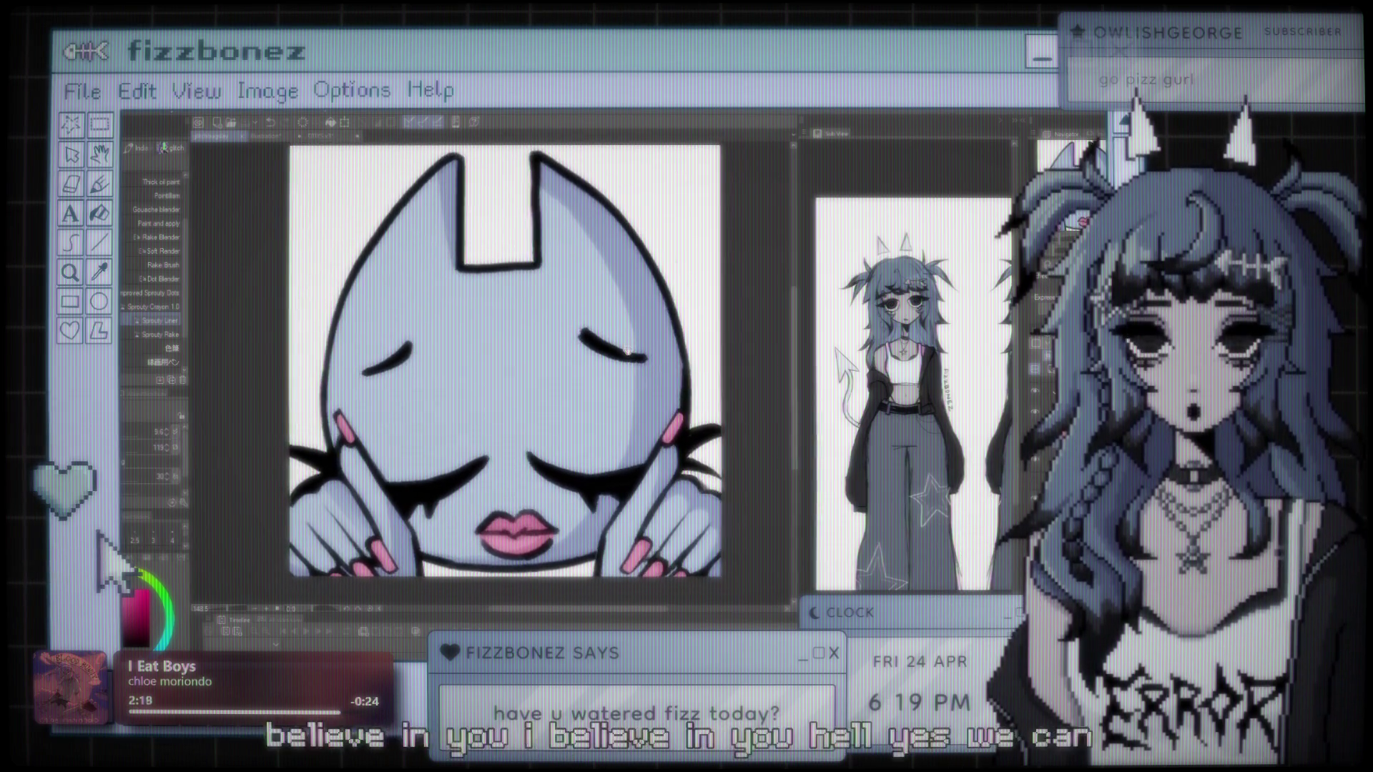
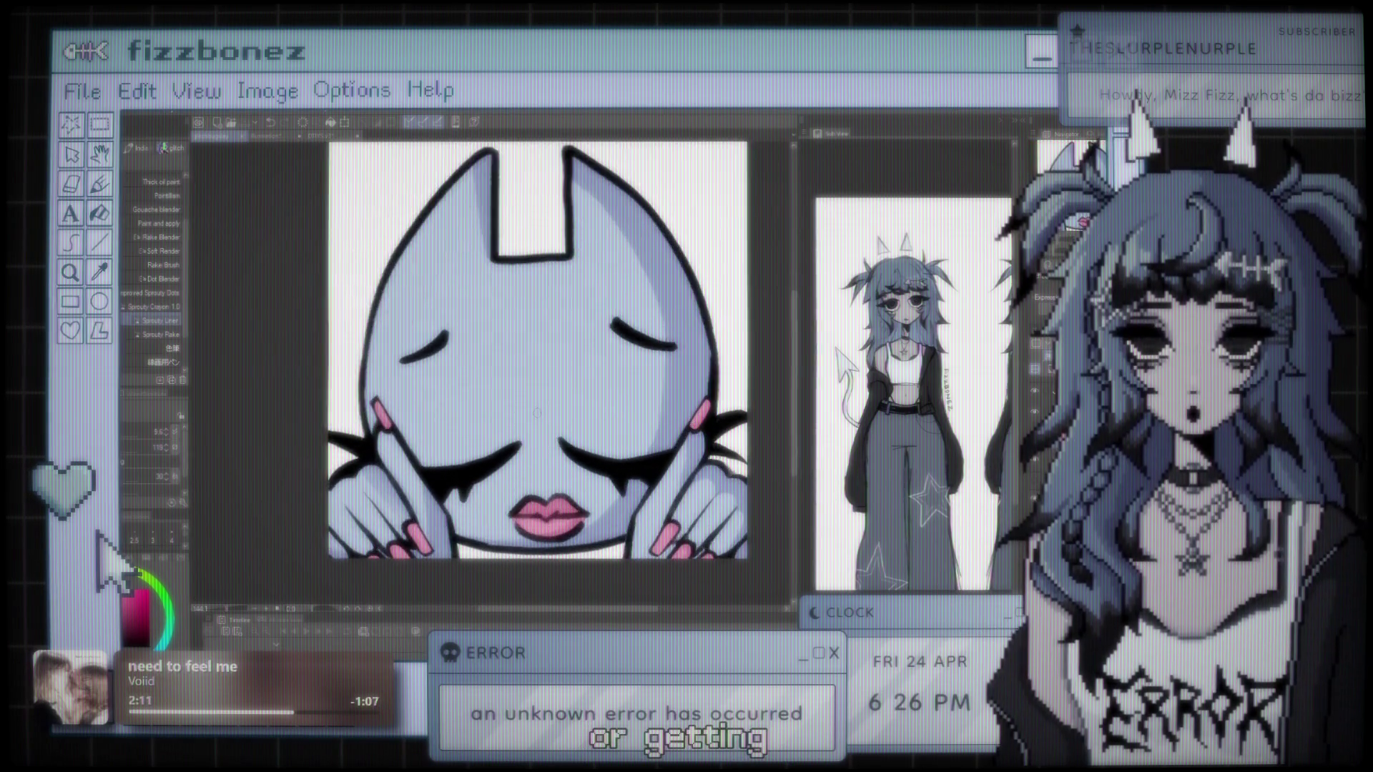
Step: Zoom in and out around the emote to inspect the eyes, lips and nails
{"action": "scroll", "coordinate": [538, 414], "scroll_direction": "up", "scroll_amount": 2}
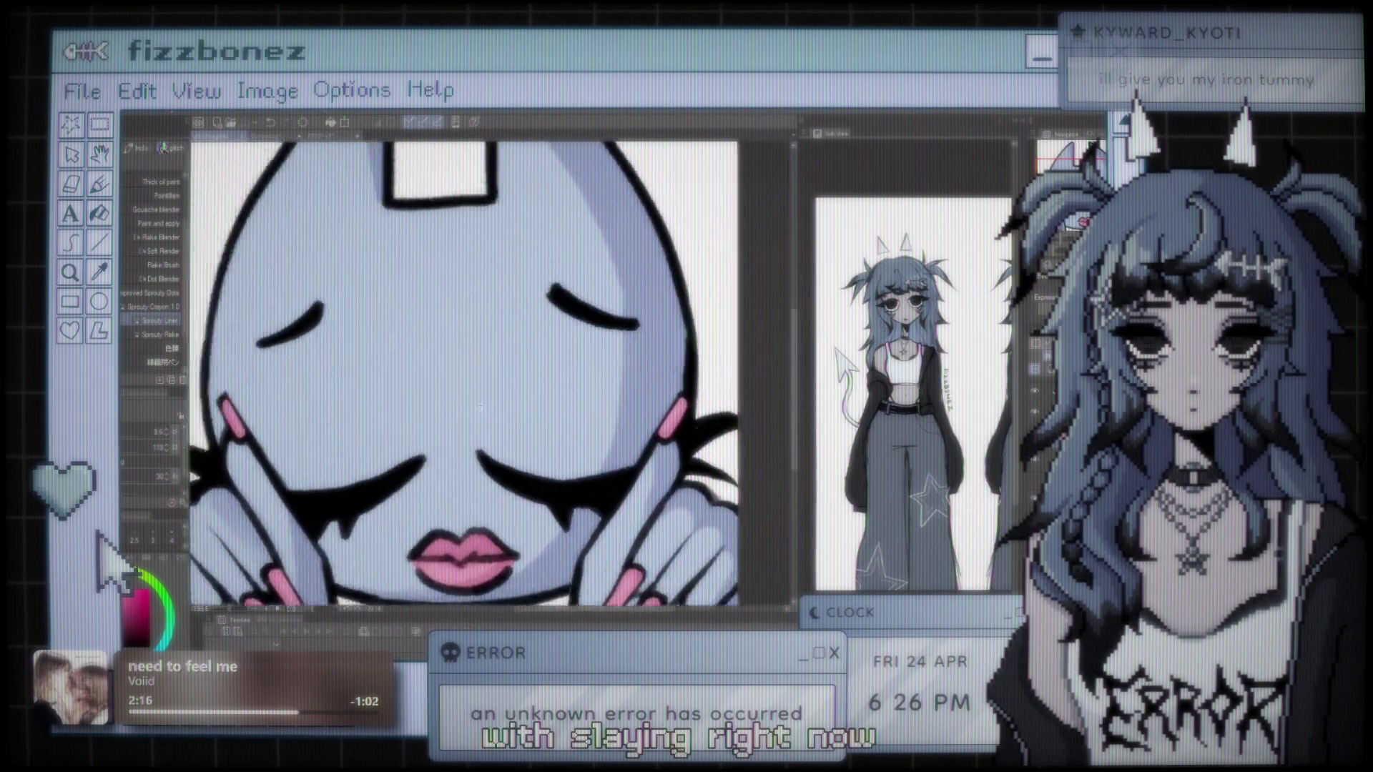
{"action": "scroll", "coordinate": [546, 377], "scroll_direction": "down", "scroll_amount": 1}
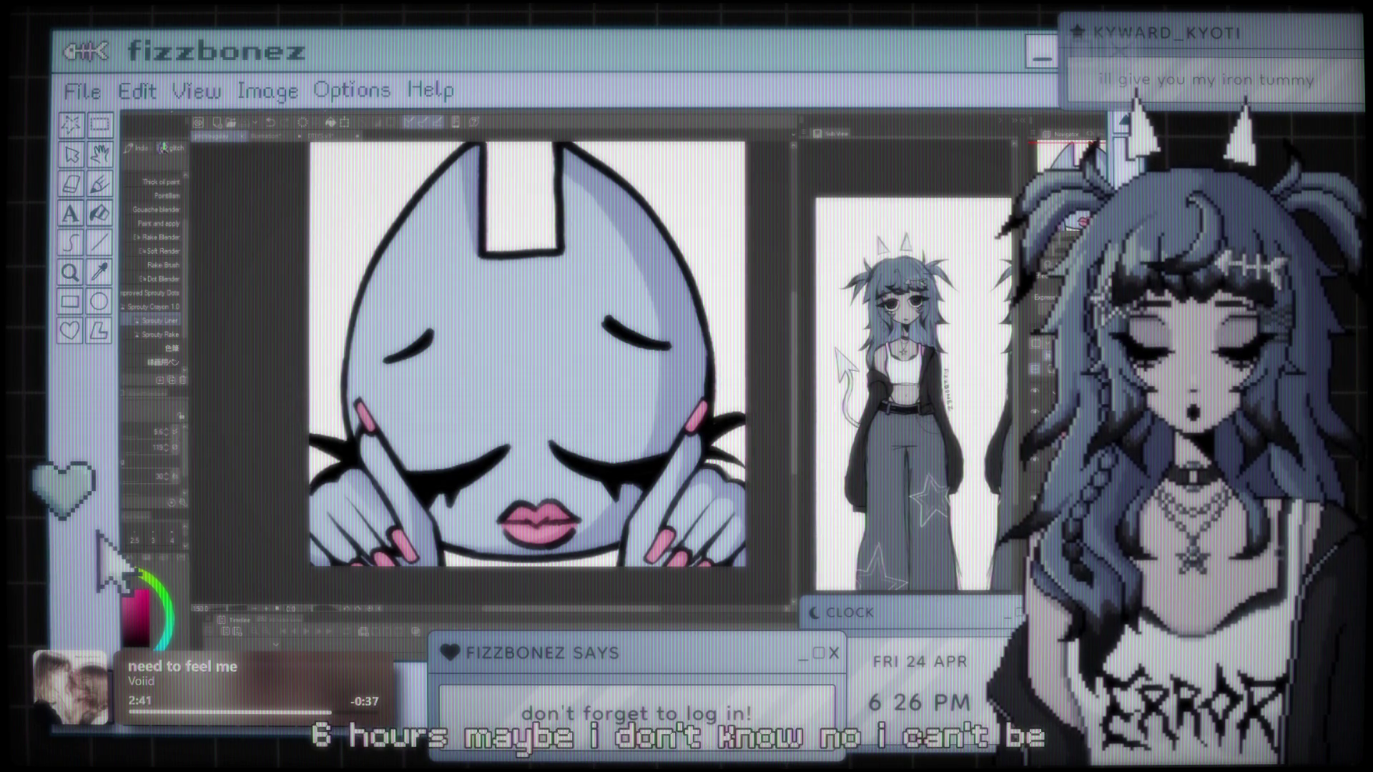
{"action": "scroll", "coordinate": [527, 355], "scroll_direction": "down", "scroll_amount": 2}
{"action": "scroll", "coordinate": [527, 354], "scroll_direction": "down", "scroll_amount": 1}
{"action": "scroll", "coordinate": [486, 354], "scroll_direction": "up", "scroll_amount": 3}
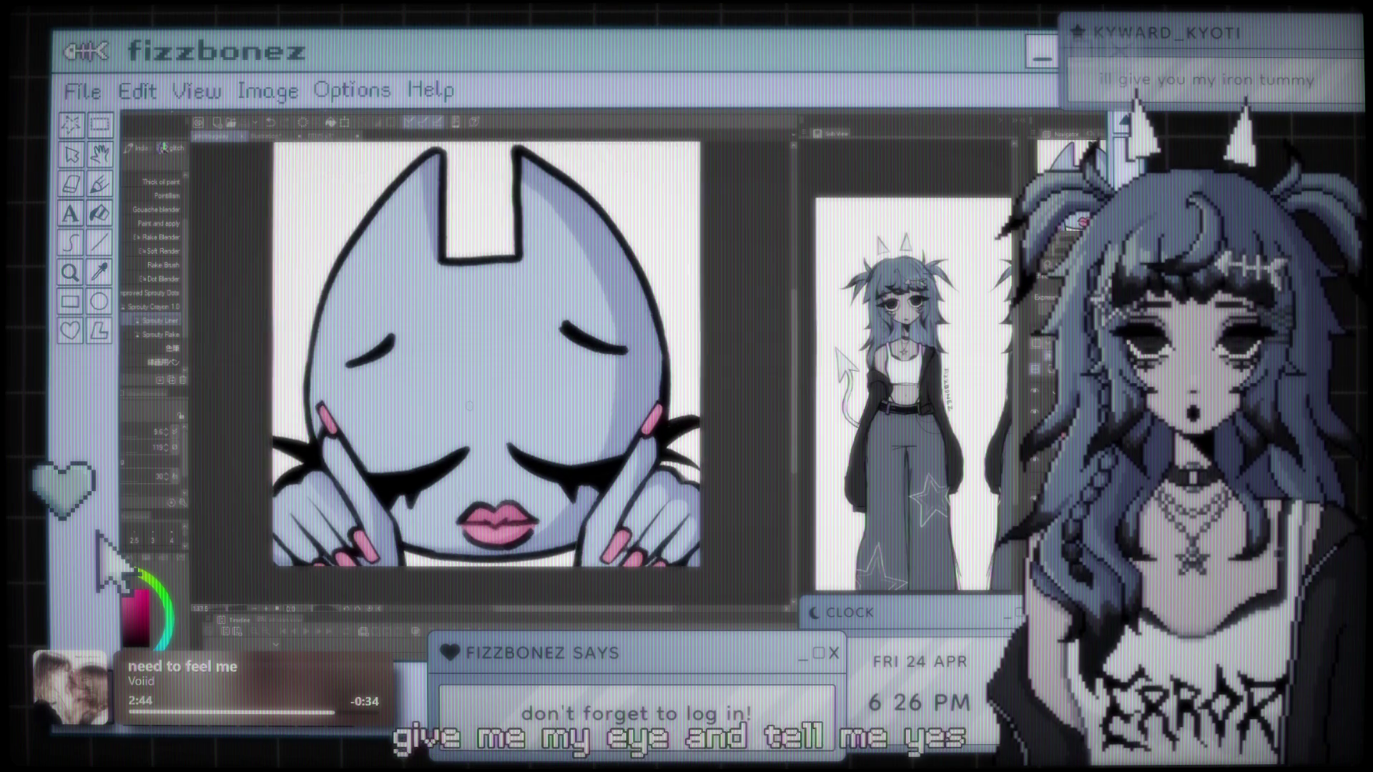
{"action": "scroll", "coordinate": [470, 405], "scroll_direction": "down", "scroll_amount": 1}
{"action": "scroll", "coordinate": [479, 379], "scroll_direction": "down", "scroll_amount": 1}
{"action": "scroll", "coordinate": [491, 352], "scroll_direction": "down", "scroll_amount": 1}
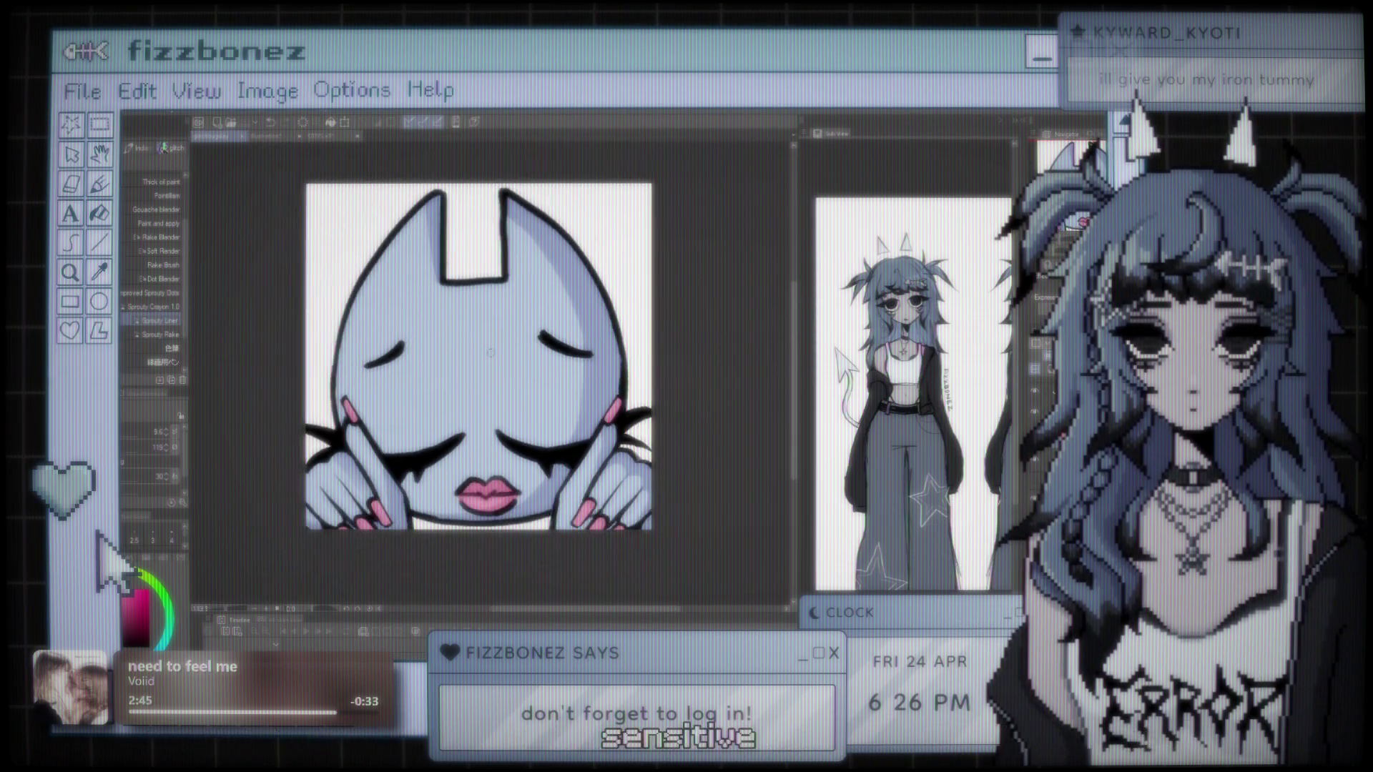
{"action": "scroll", "coordinate": [495, 368], "scroll_direction": "up", "scroll_amount": 1}
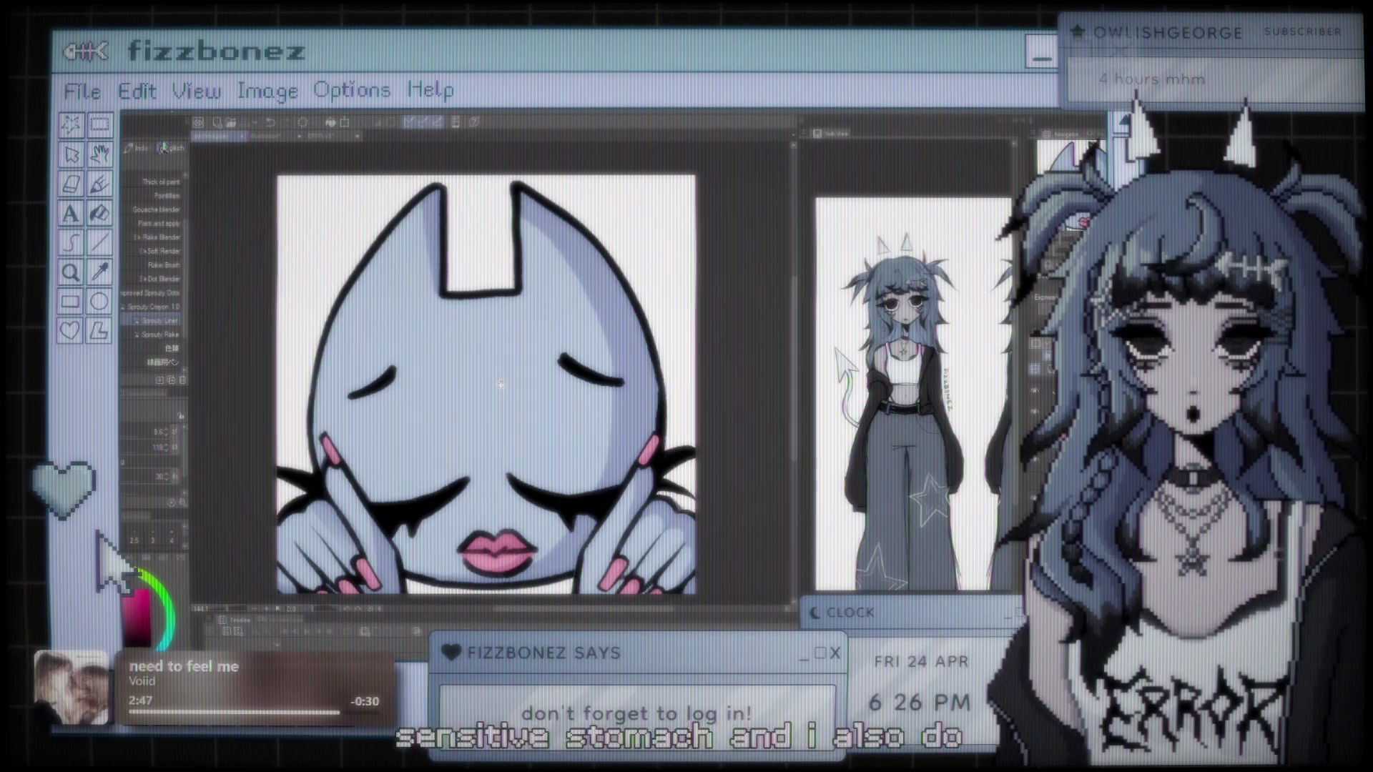
{"action": "scroll", "coordinate": [500, 384], "scroll_direction": "up", "scroll_amount": 1}
{"action": "scroll", "coordinate": [544, 360], "scroll_direction": "down", "scroll_amount": 1}
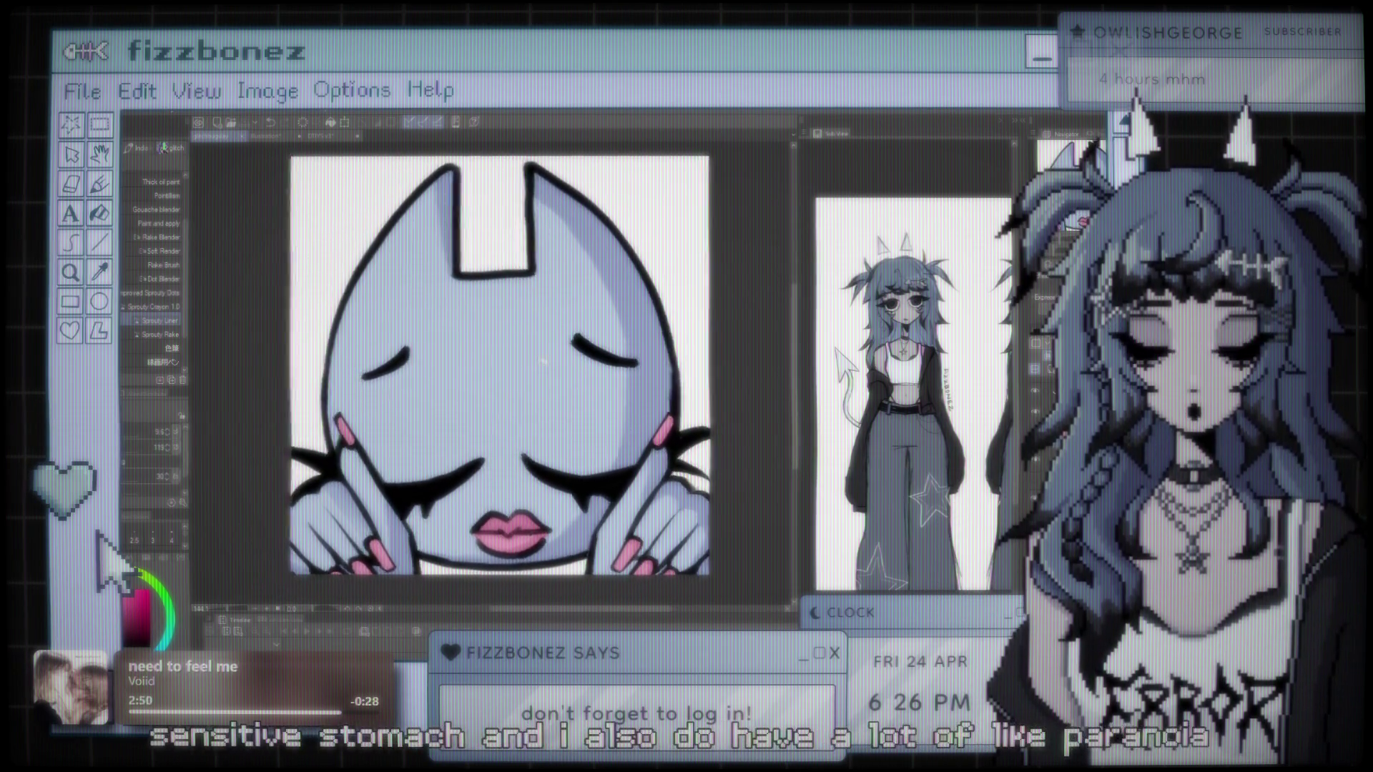
{"action": "scroll", "coordinate": [543, 361], "scroll_direction": "up", "scroll_amount": 1}
{"action": "scroll", "coordinate": [551, 357], "scroll_direction": "down", "scroll_amount": 1}
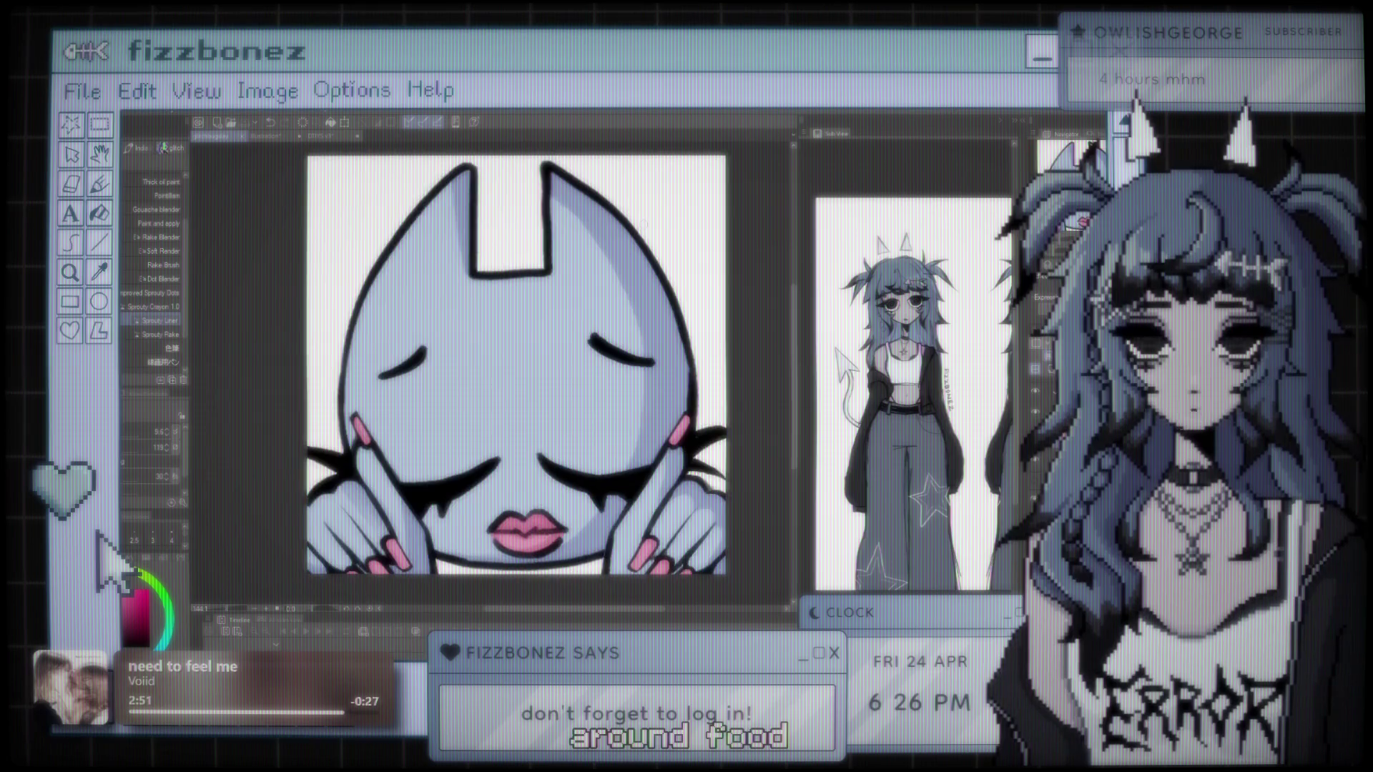
{"action": "scroll", "coordinate": [643, 225], "scroll_direction": "down", "scroll_amount": 1}
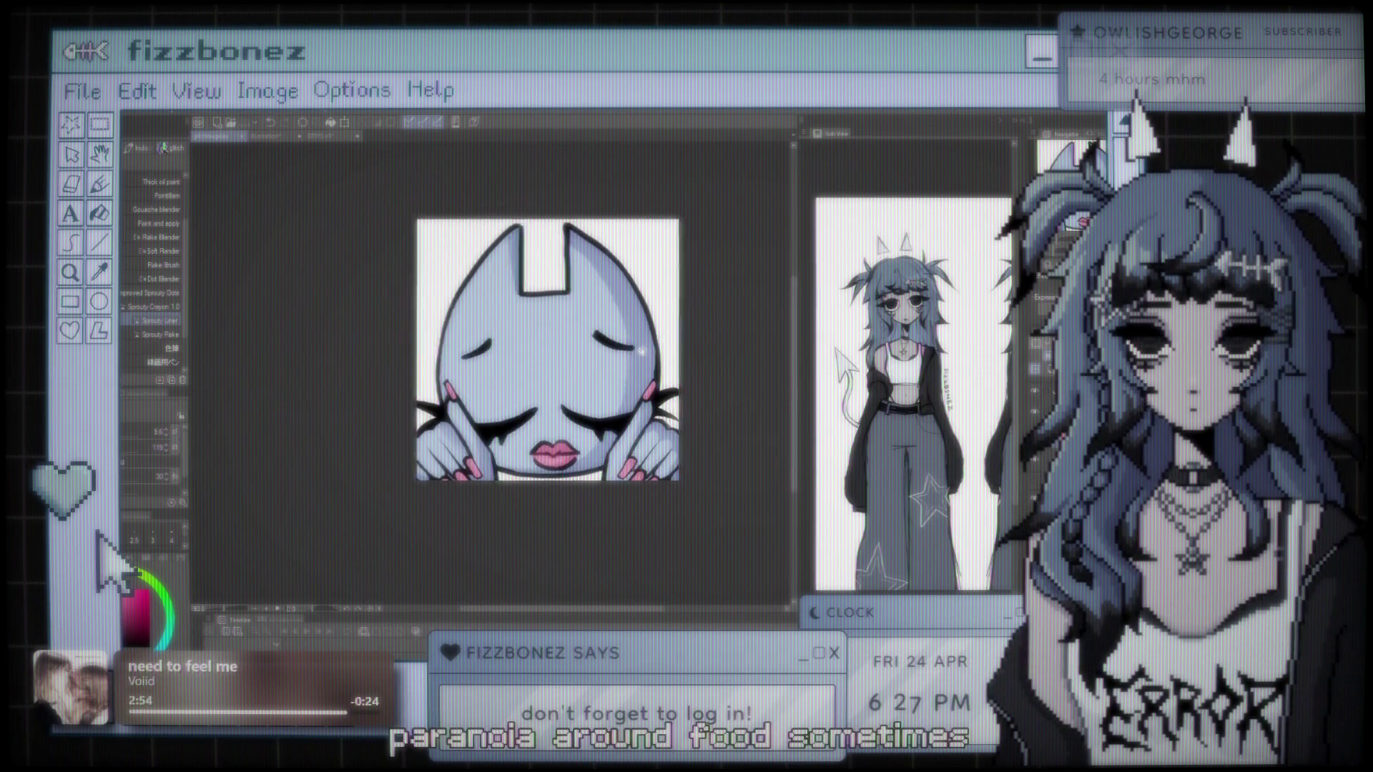
{"action": "scroll", "coordinate": [547, 404], "scroll_direction": "up", "scroll_amount": 3}
{"action": "scroll", "coordinate": [588, 358], "scroll_direction": "down", "scroll_amount": 1}
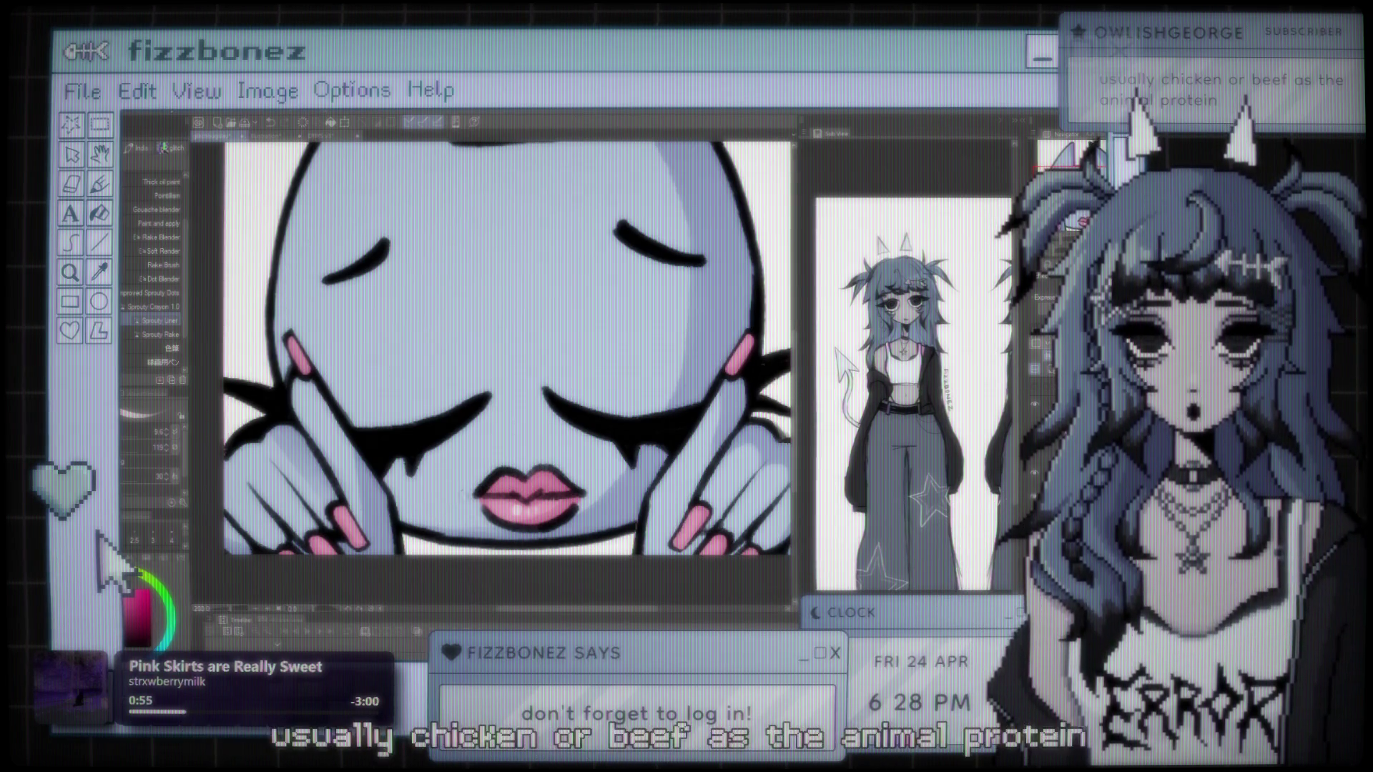
Step: Zoom in closer on the emote and recentre the face in view
{"action": "scroll", "coordinate": [473, 368], "scroll_direction": "down", "scroll_amount": 2}
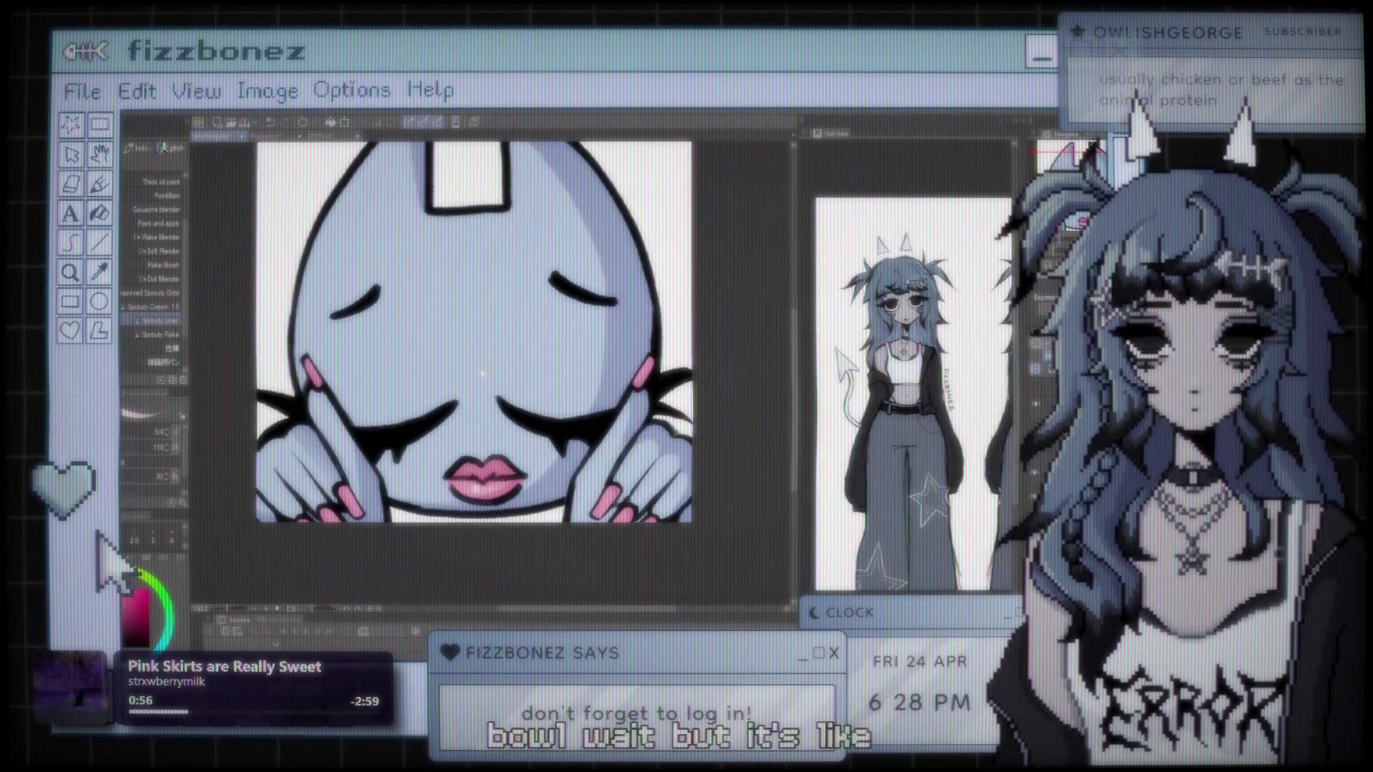
{"action": "scroll", "coordinate": [473, 369], "scroll_direction": "up", "scroll_amount": 1}
{"action": "scroll", "coordinate": [448, 388], "scroll_direction": "up", "scroll_amount": 1}
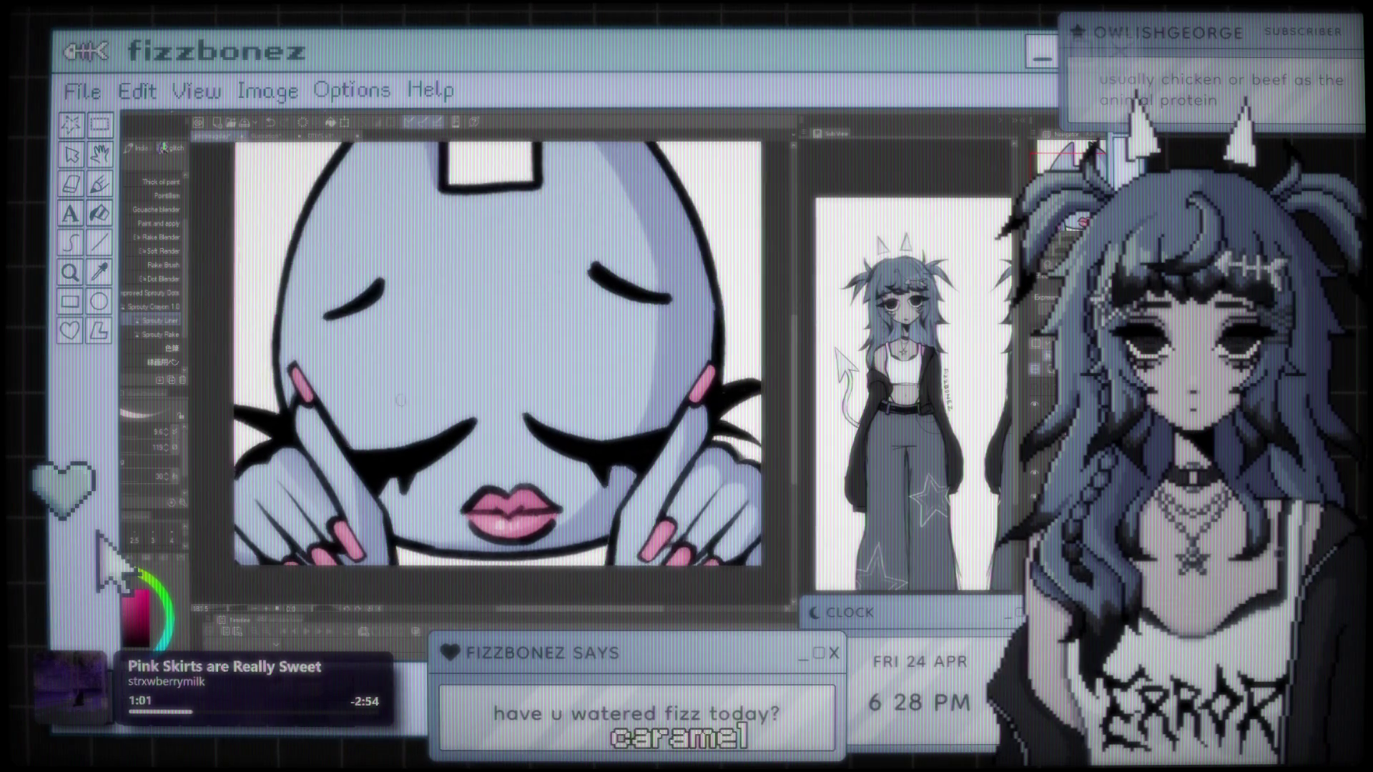
{"action": "scroll", "coordinate": [457, 392], "scroll_direction": "down", "scroll_amount": 1}
{"action": "scroll", "coordinate": [457, 393], "scroll_direction": "up", "scroll_amount": 1}
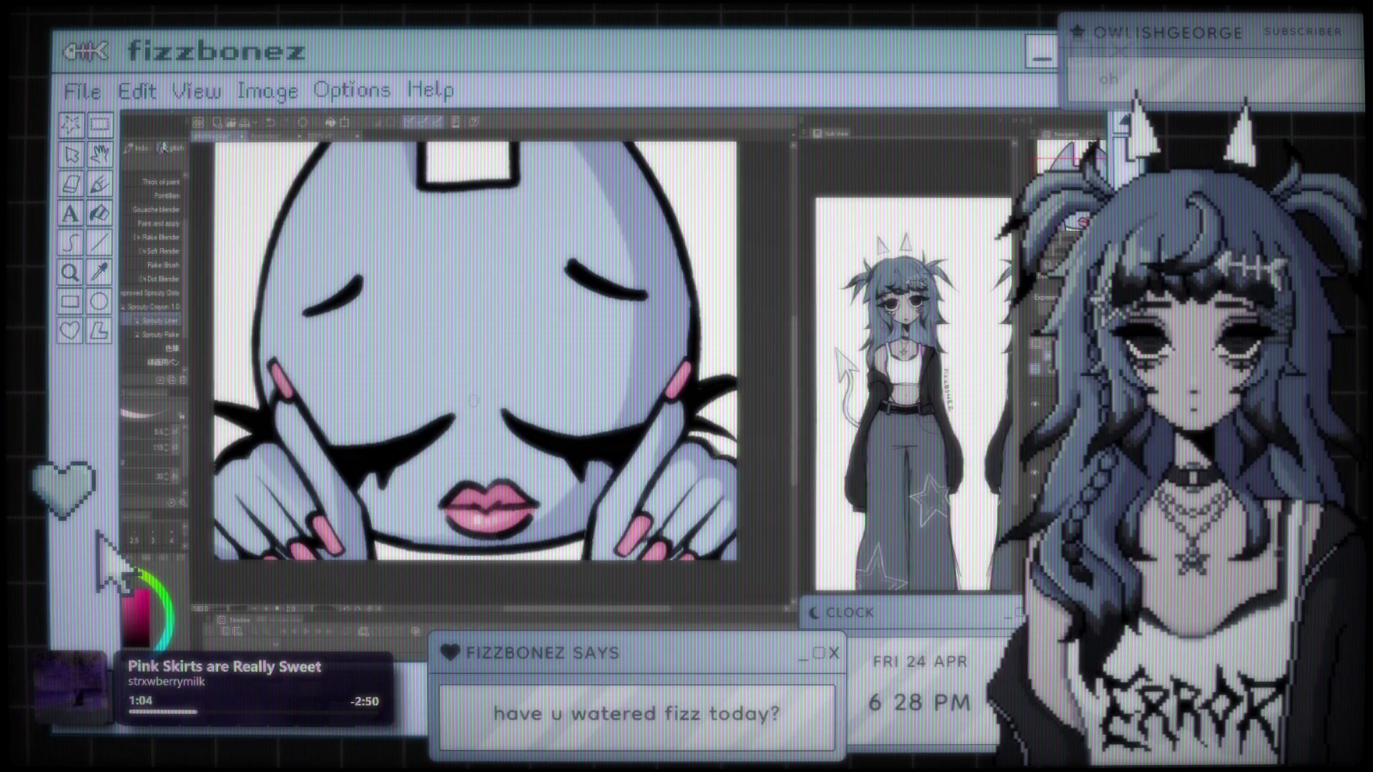
{"action": "scroll", "coordinate": [472, 411], "scroll_direction": "up", "scroll_amount": 1}
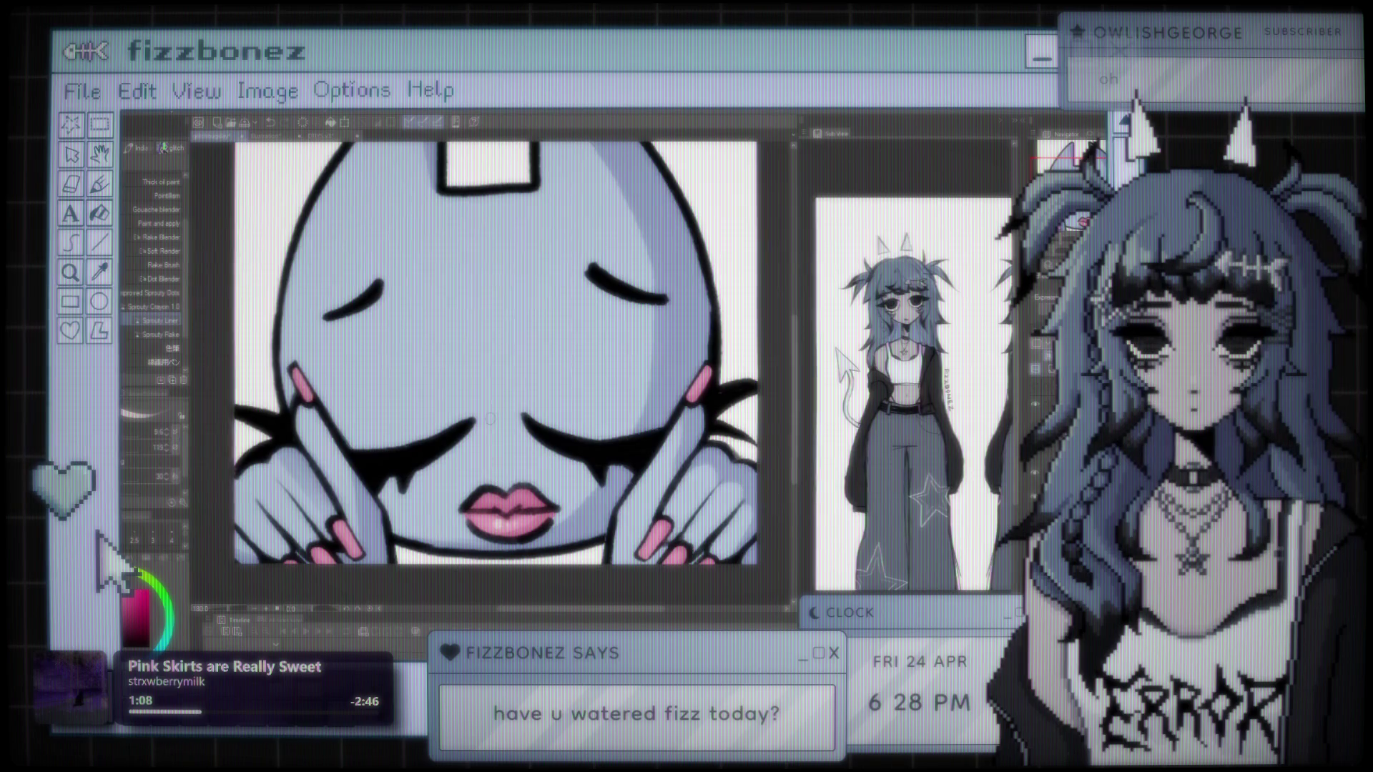
{"action": "scroll", "coordinate": [490, 418], "scroll_direction": "up", "scroll_amount": 1}
{"action": "scroll", "coordinate": [494, 421], "scroll_direction": "up", "scroll_amount": 1}
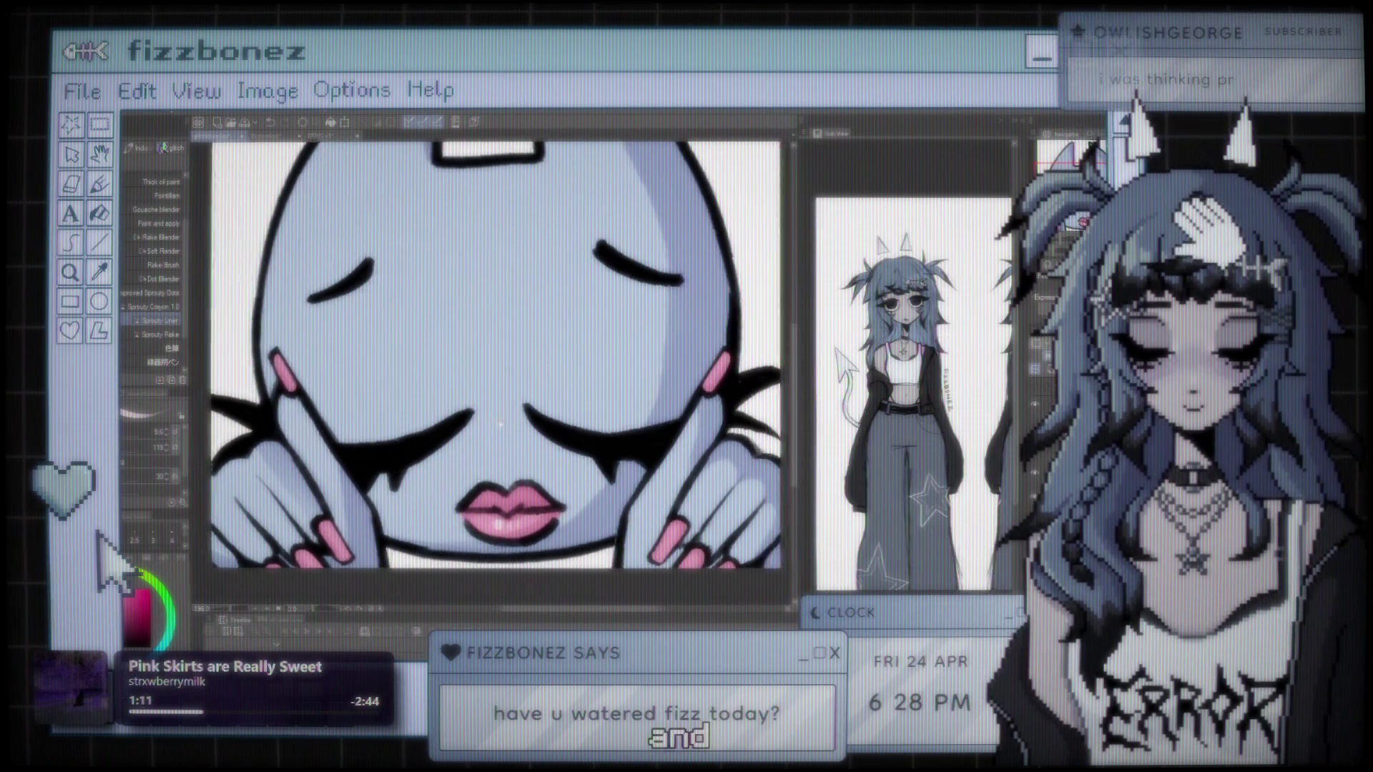
{"action": "left_click_drag", "start_coordinate": [501, 425], "coordinate": [492, 419]}
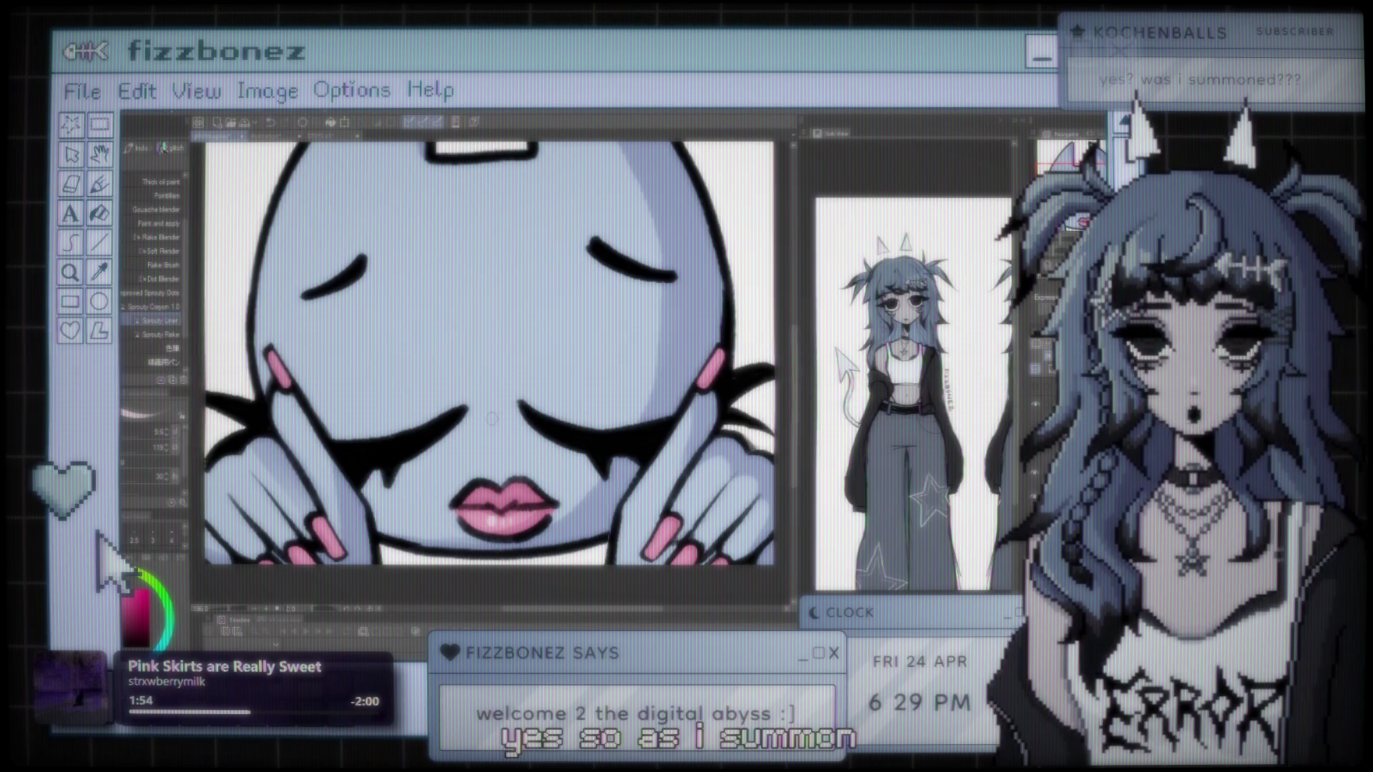
Step: Zoom out to see the whole emote and shift it slightly right
{"action": "key", "text": "ctrl+minus"}
{"action": "key", "text": "ctrl+minus"}
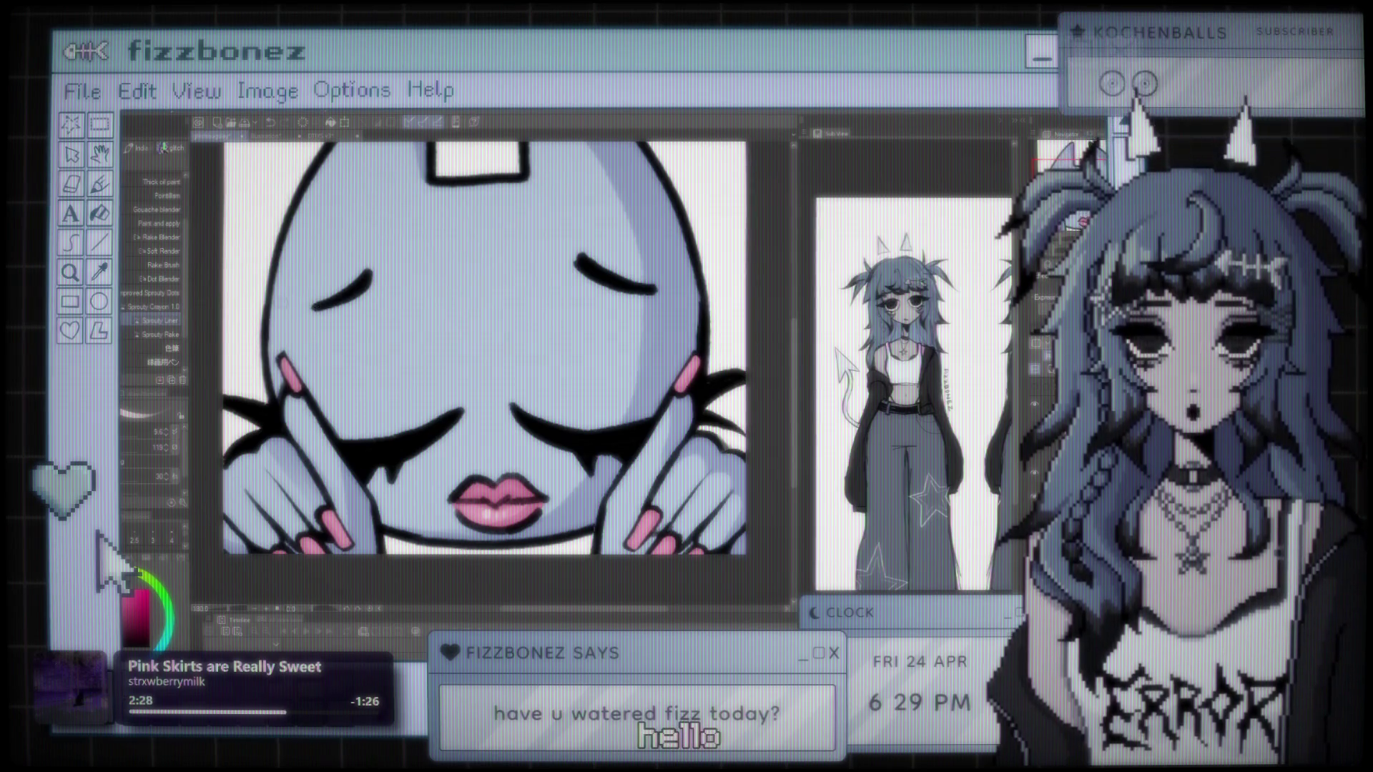
{"action": "scroll", "coordinate": [486, 364], "scroll_direction": "down", "scroll_amount": 2}
{"action": "scroll", "coordinate": [486, 364], "scroll_direction": "down", "scroll_amount": 2}
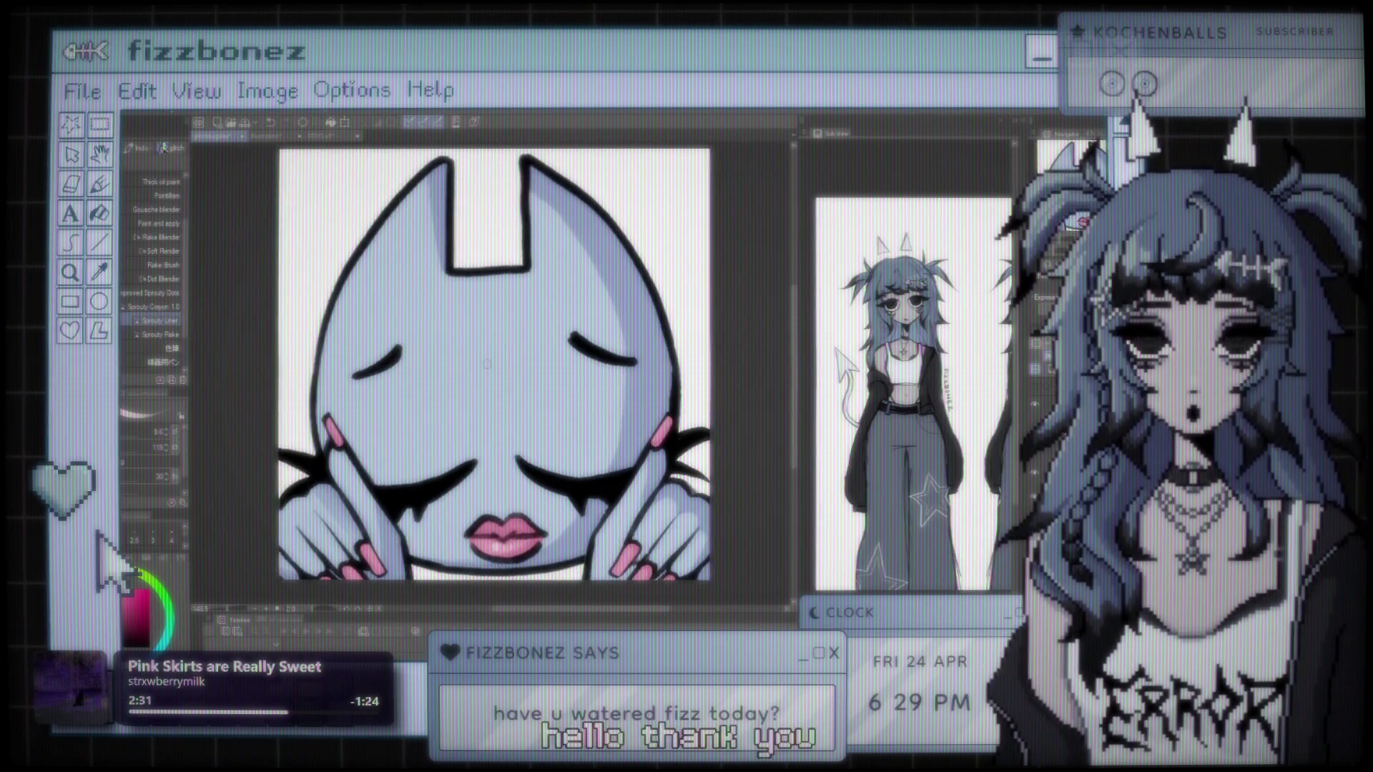
{"action": "left_click_drag", "start_coordinate": [487, 364], "coordinate": [496, 363]}
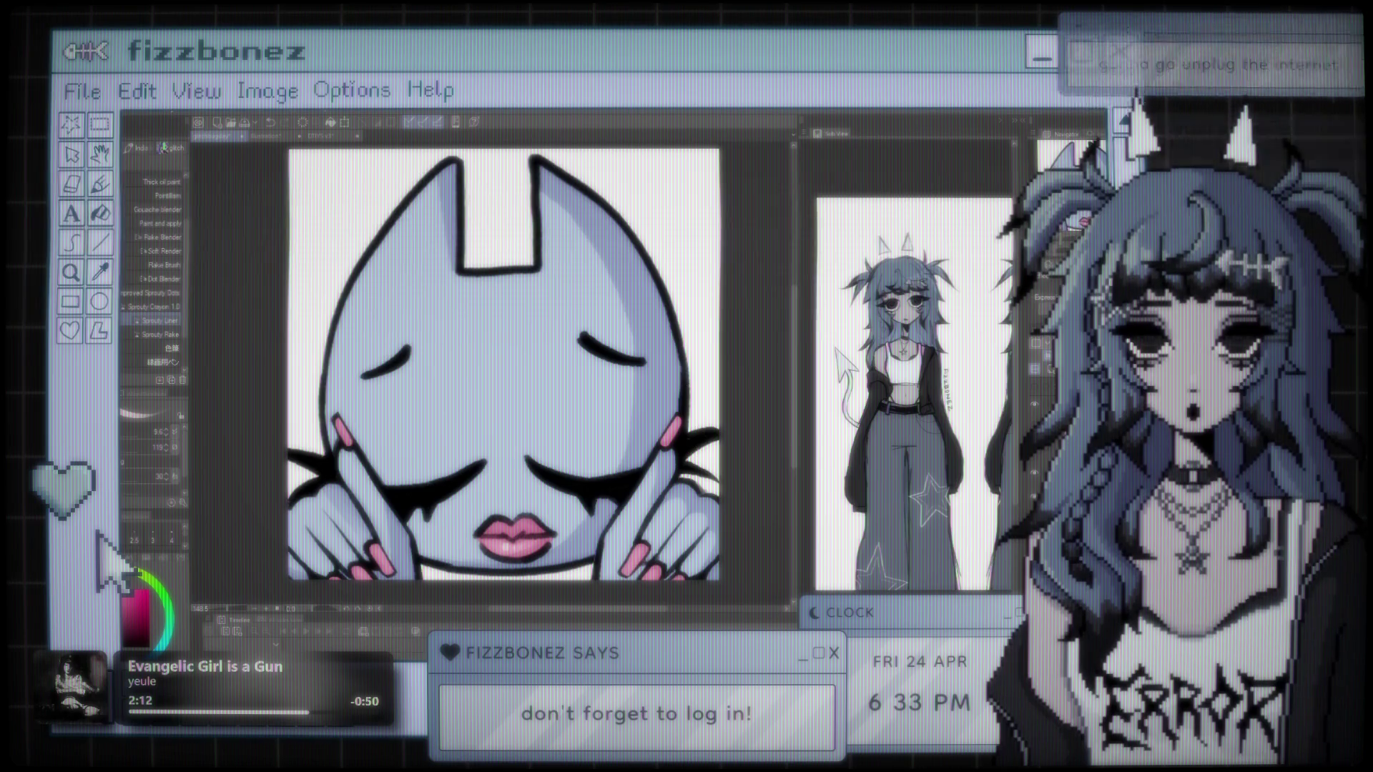
Step: Zoom back in on the face, recentre it and review the finished details
{"action": "scroll", "coordinate": [657, 388], "scroll_direction": "down", "scroll_amount": 1}
{"action": "scroll", "coordinate": [657, 388], "scroll_direction": "up", "scroll_amount": 1}
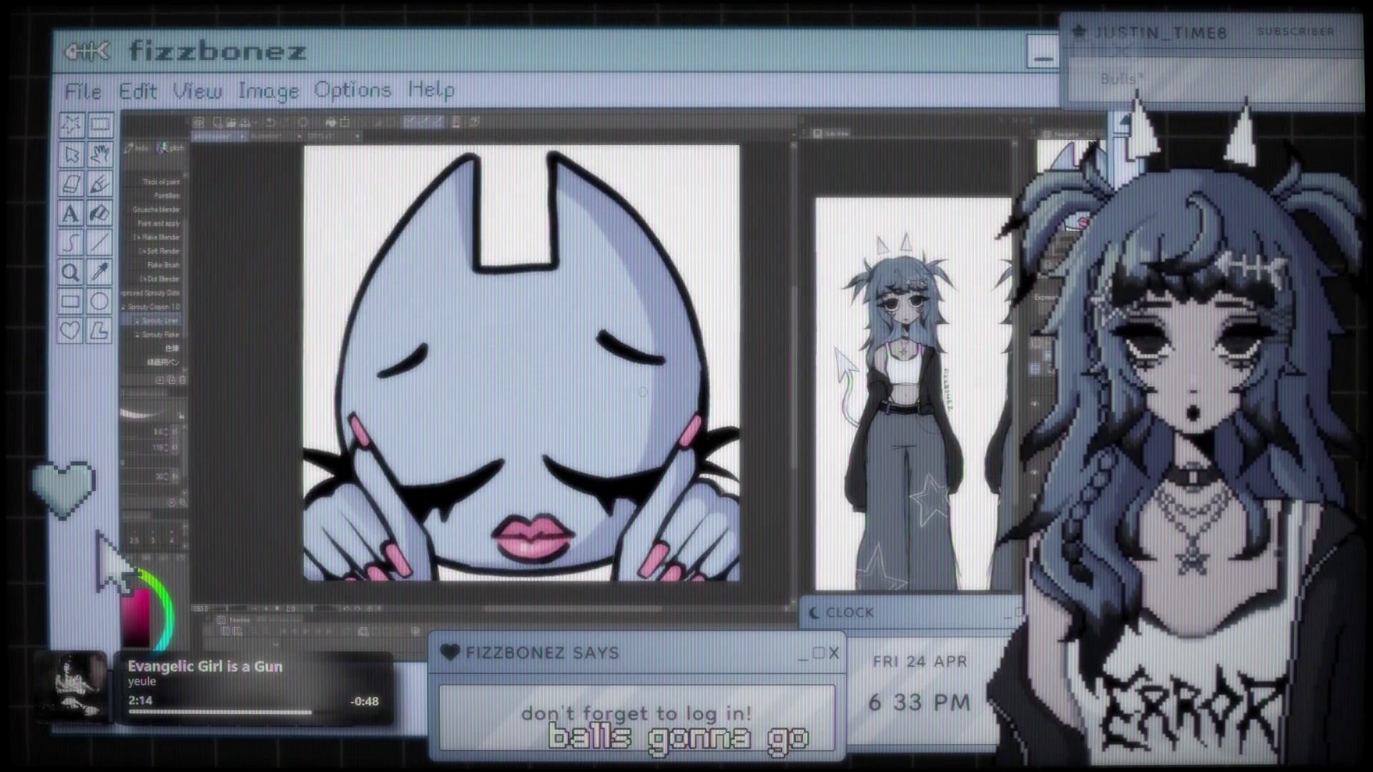
{"action": "scroll", "coordinate": [615, 378], "scroll_direction": "up", "scroll_amount": 1}
{"action": "scroll", "coordinate": [581, 372], "scroll_direction": "up", "scroll_amount": 1}
{"action": "scroll", "coordinate": [583, 370], "scroll_direction": "up", "scroll_amount": 1}
{"action": "scroll", "coordinate": [586, 366], "scroll_direction": "up", "scroll_amount": 1}
{"action": "scroll", "coordinate": [591, 361], "scroll_direction": "up", "scroll_amount": 1}
{"action": "scroll", "coordinate": [594, 358], "scroll_direction": "up", "scroll_amount": 1}
{"action": "left_click_drag", "start_coordinate": [595, 357], "coordinate": [609, 350]}
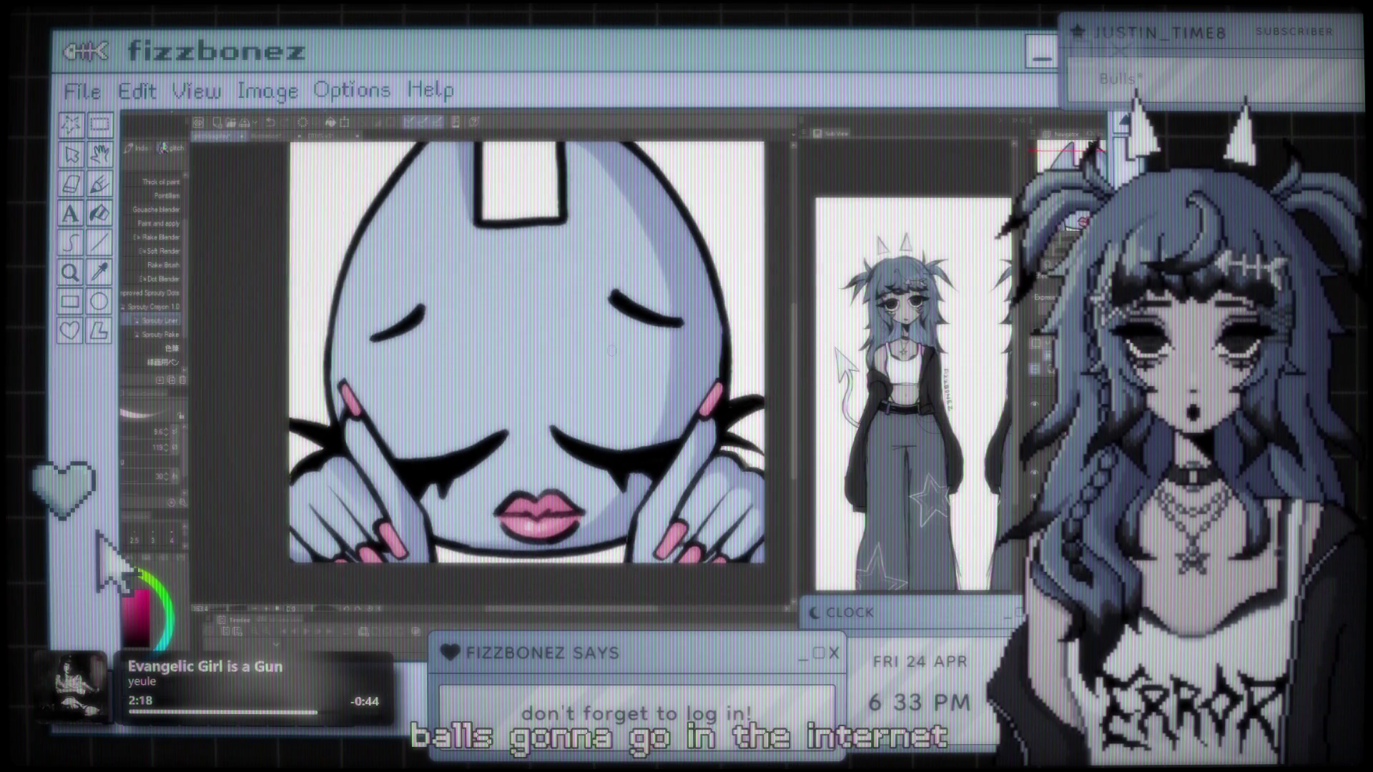
{"action": "scroll", "coordinate": [610, 351], "scroll_direction": "down", "scroll_amount": 1}
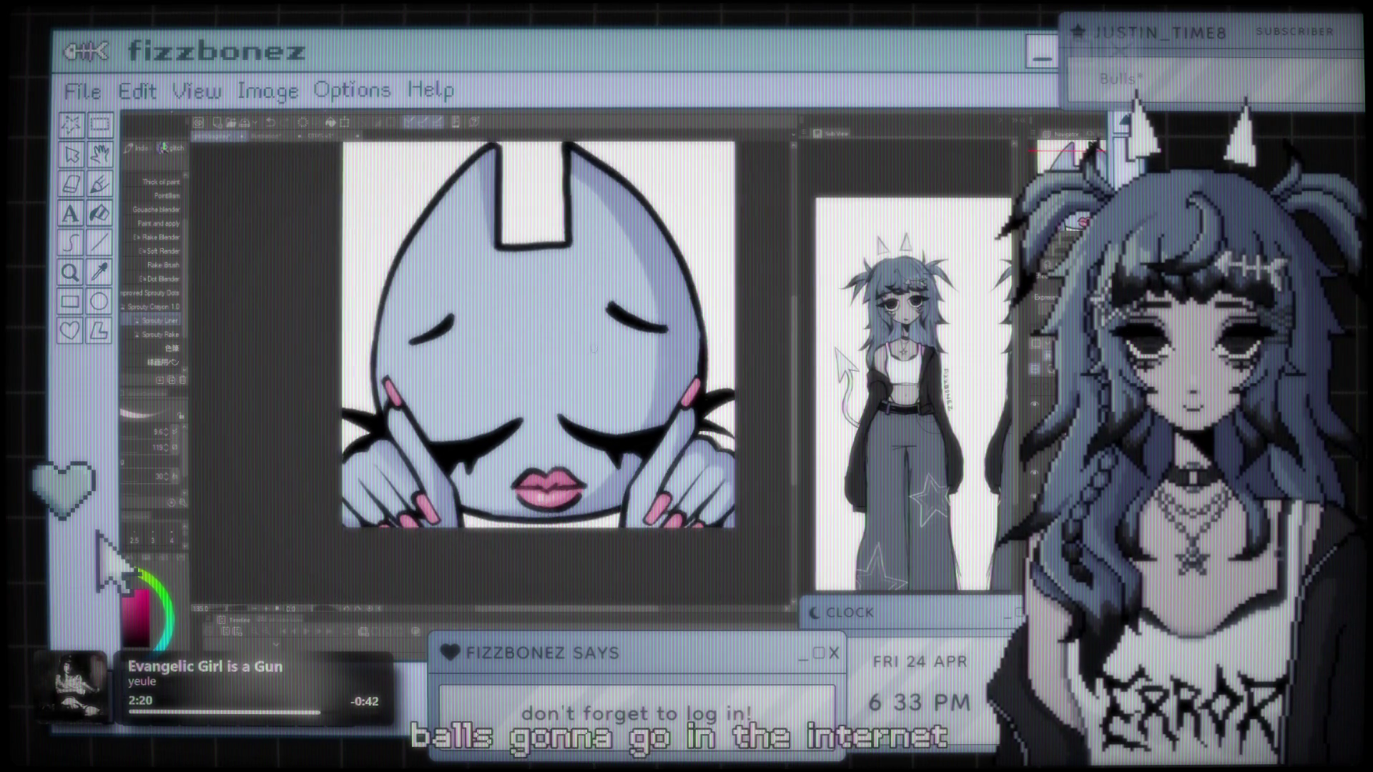
{"action": "scroll", "coordinate": [594, 363], "scroll_direction": "down", "scroll_amount": 1}
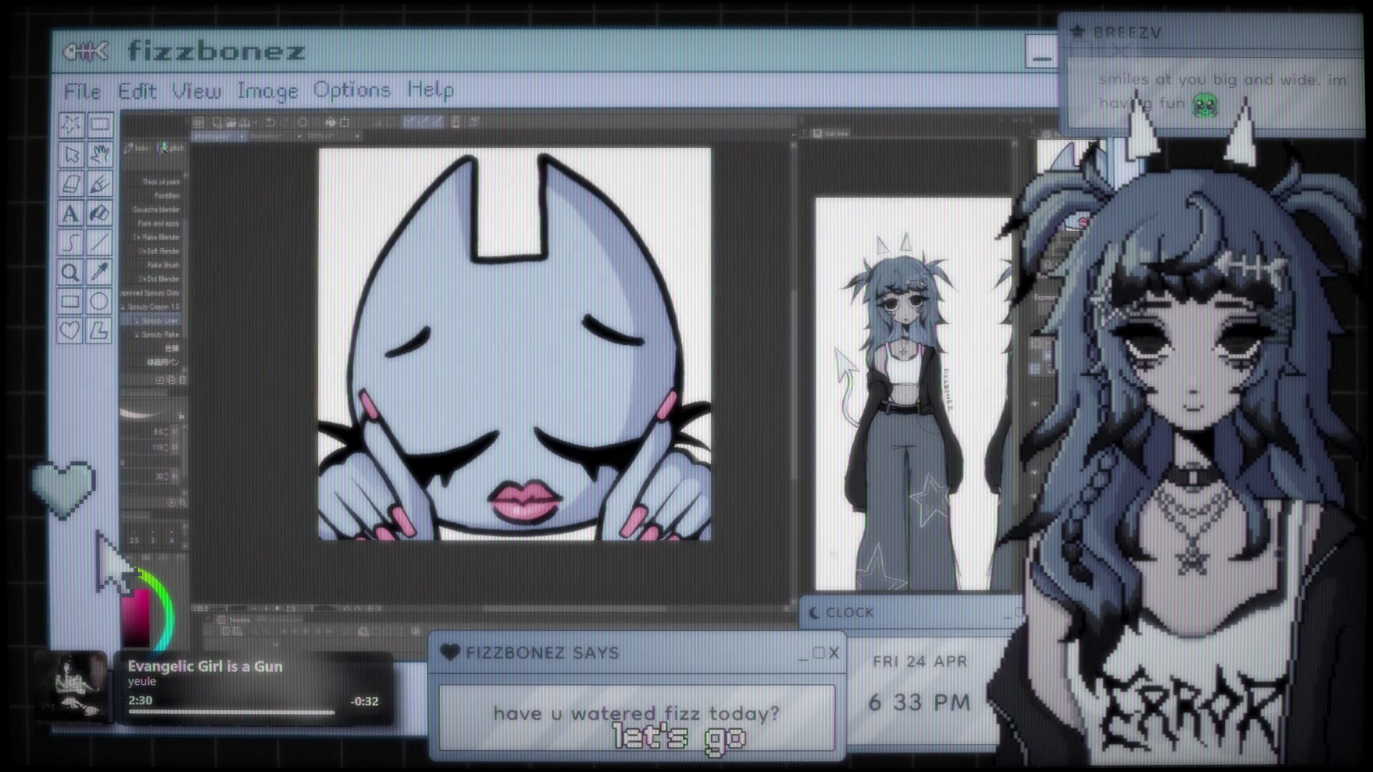
{"action": "scroll", "coordinate": [435, 447], "scroll_direction": "up", "scroll_amount": 1}
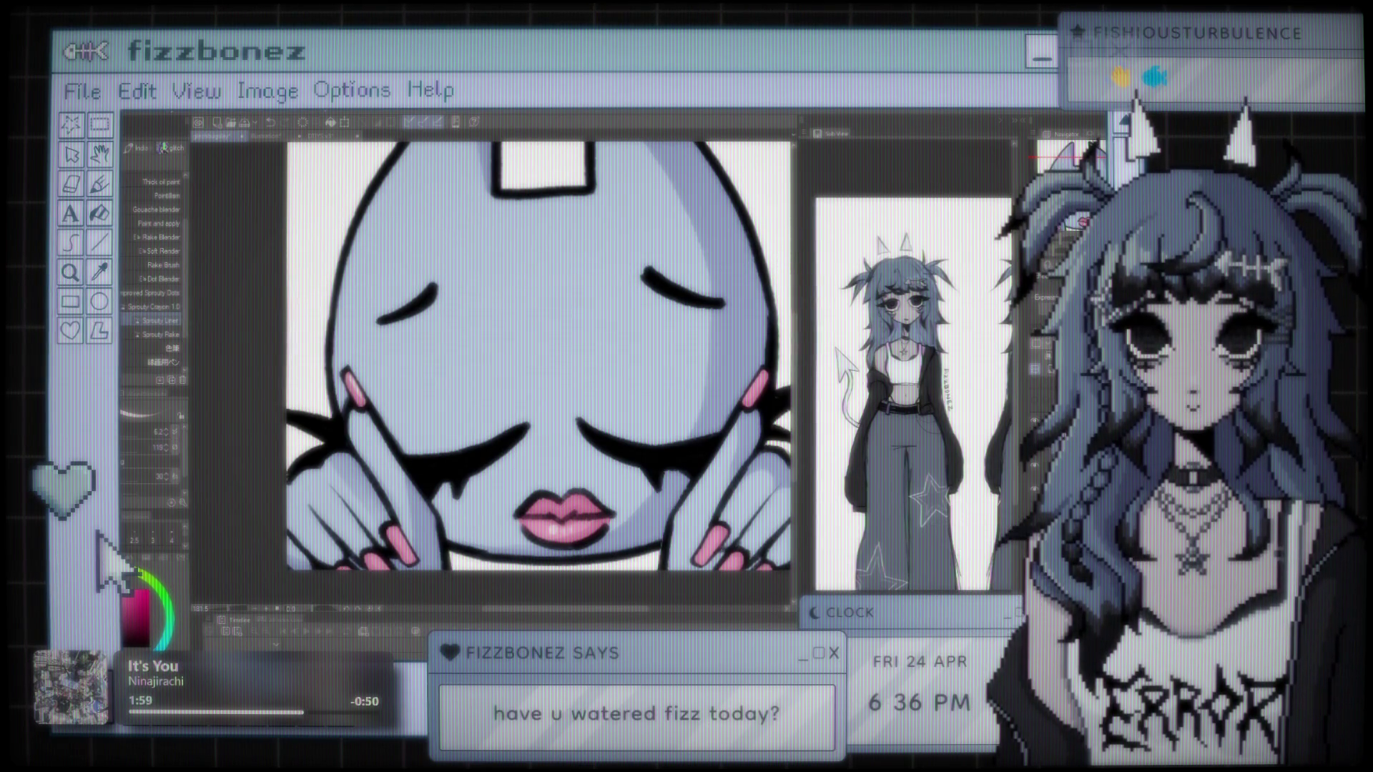
{"action": "scroll", "coordinate": [627, 427], "scroll_direction": "down", "scroll_amount": 1}
{"action": "scroll", "coordinate": [590, 424], "scroll_direction": "up", "scroll_amount": 1}
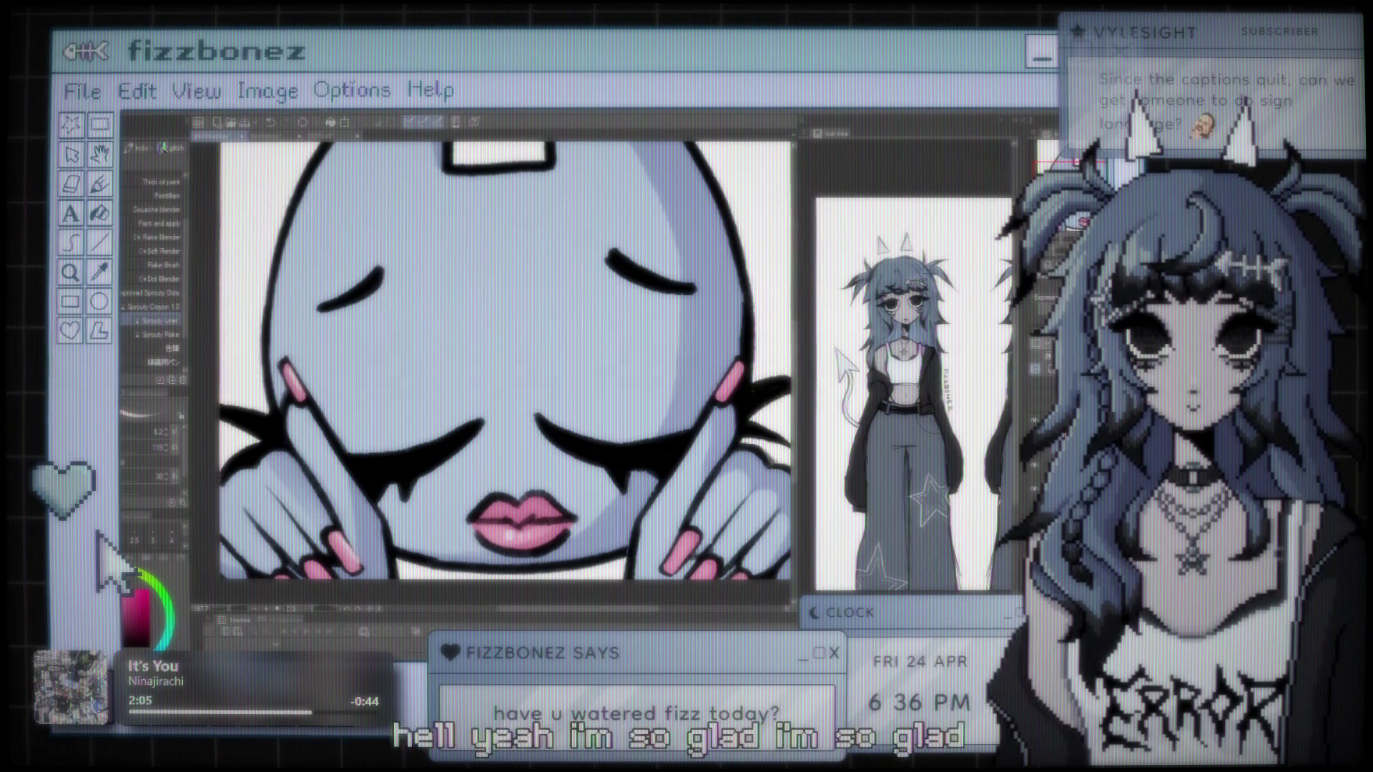
{"action": "scroll", "coordinate": [444, 417], "scroll_direction": "down", "scroll_amount": 2}
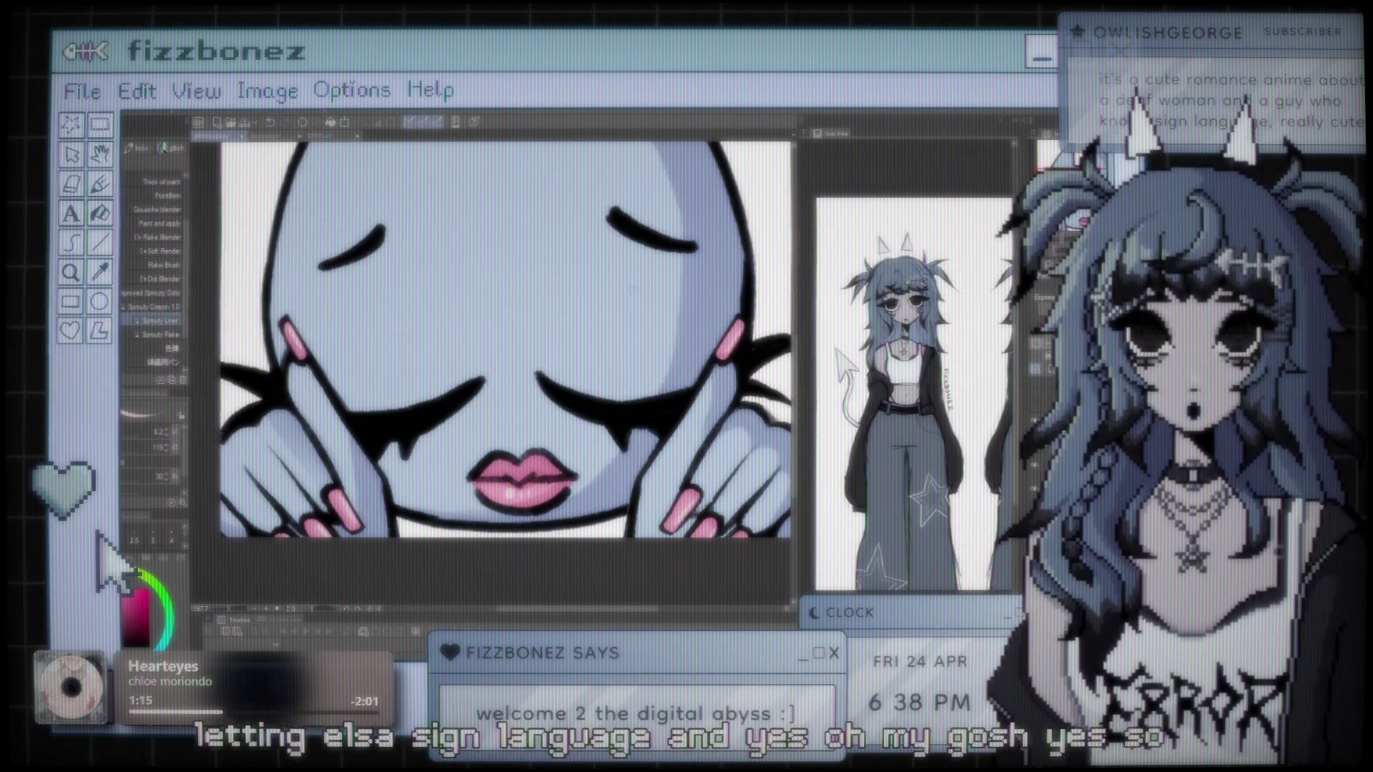
{"action": "scroll", "coordinate": [607, 283], "scroll_direction": "down", "scroll_amount": 1}
{"action": "scroll", "coordinate": [608, 283], "scroll_direction": "up", "scroll_amount": 2}
{"action": "scroll", "coordinate": [608, 283], "scroll_direction": "up", "scroll_amount": 2}
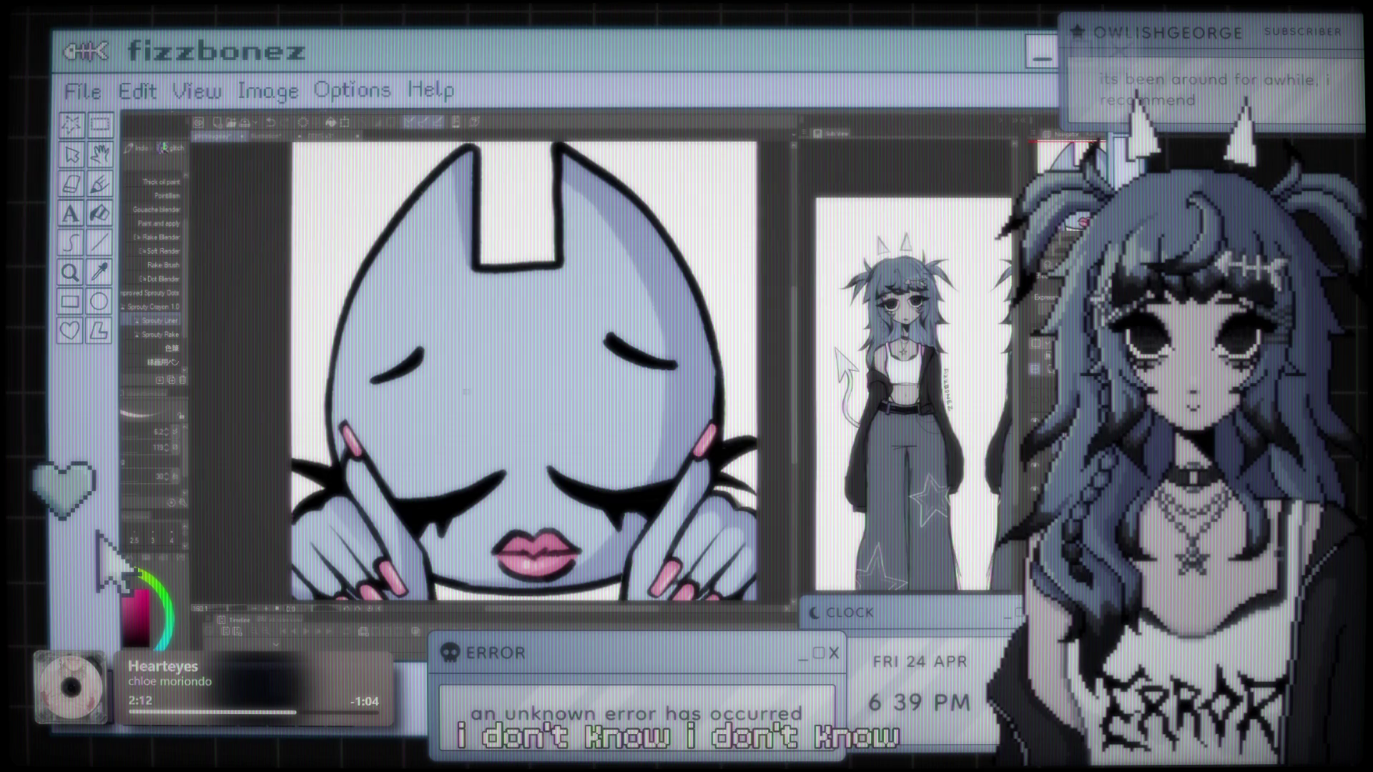
{"action": "scroll", "coordinate": [466, 392], "scroll_direction": "down", "scroll_amount": 3}
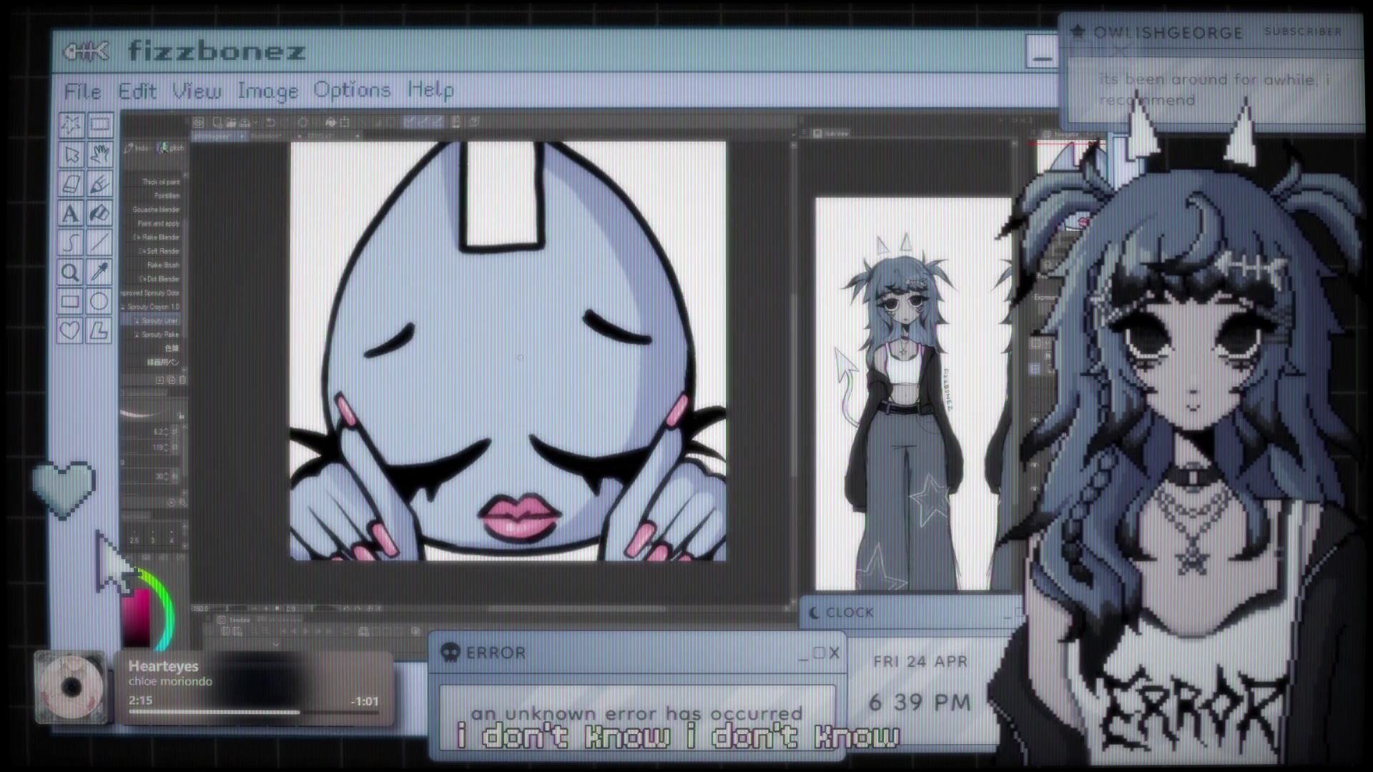
{"action": "scroll", "coordinate": [520, 357], "scroll_direction": "up", "scroll_amount": 1}
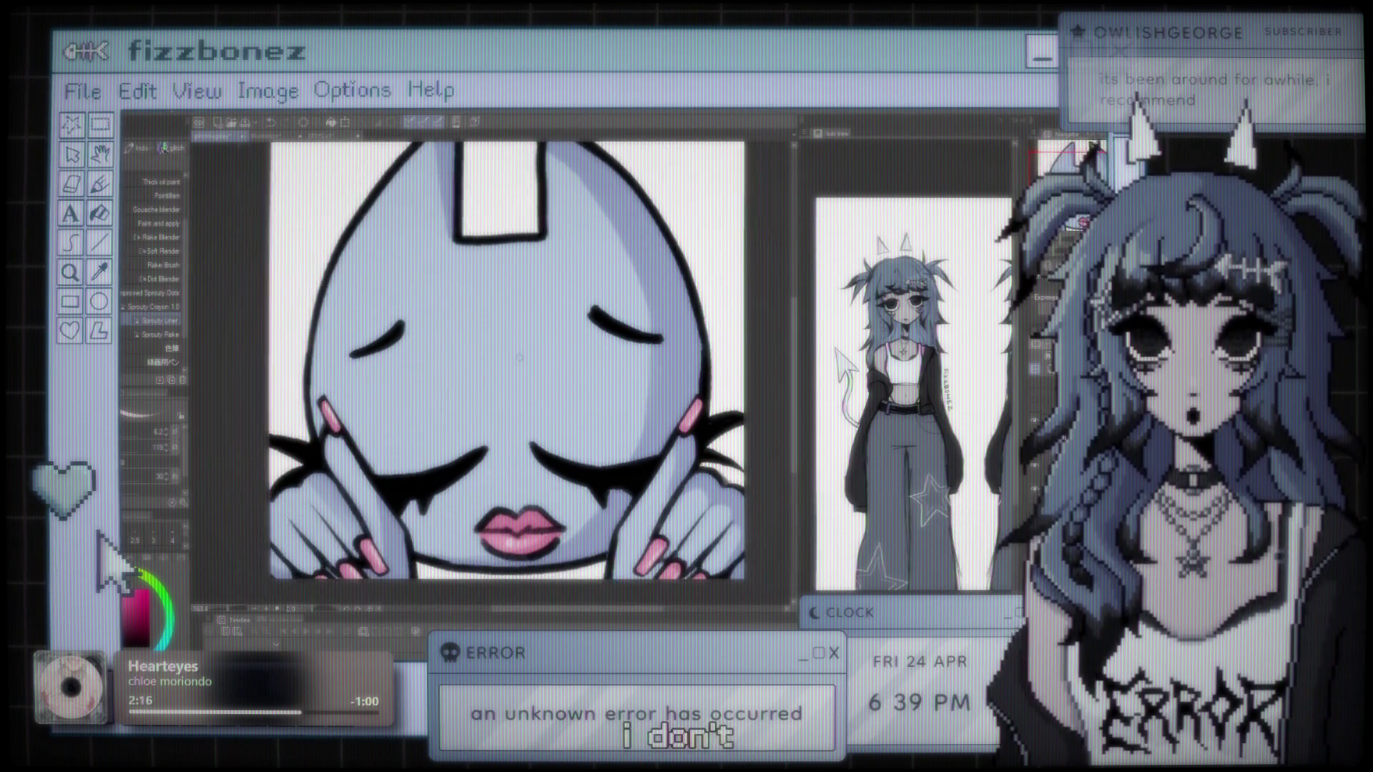
{"action": "scroll", "coordinate": [514, 357], "scroll_direction": "down", "scroll_amount": 2}
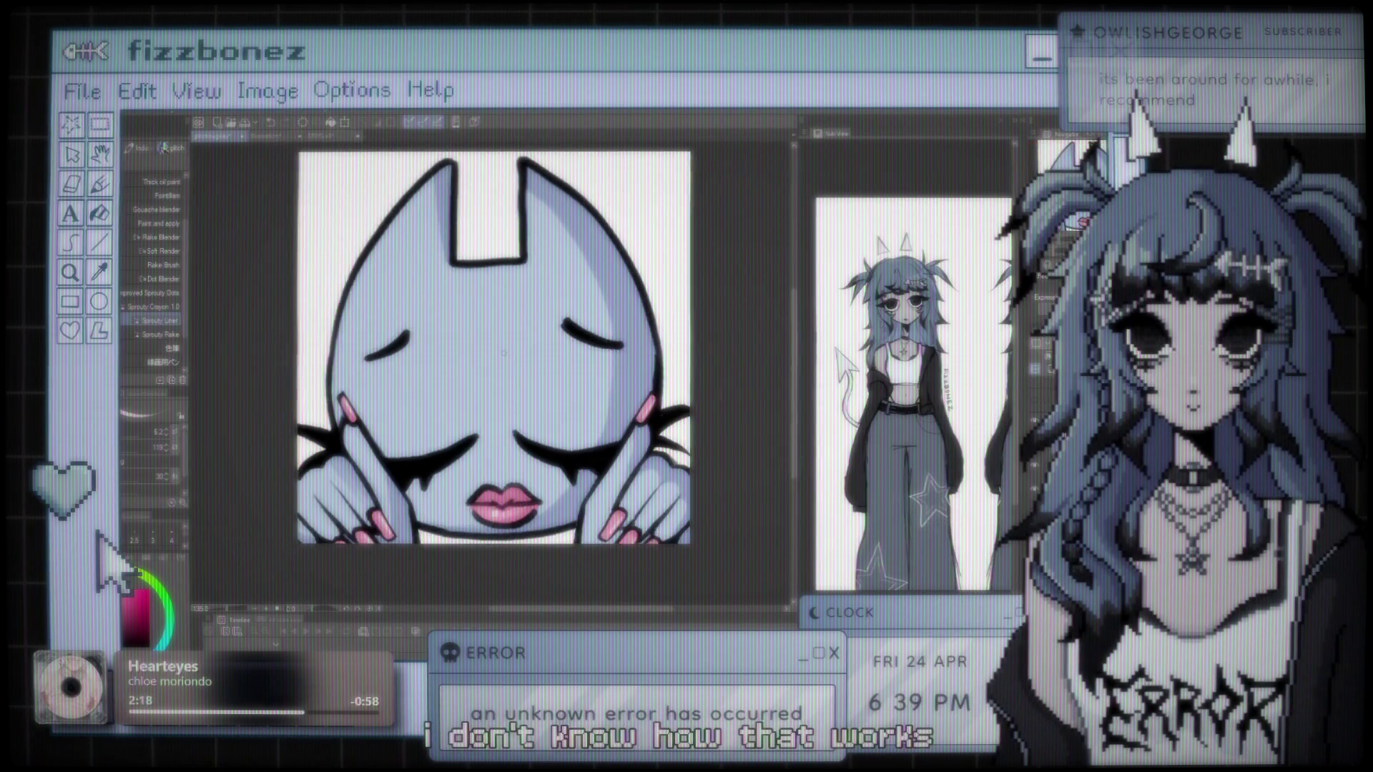
{"action": "scroll", "coordinate": [506, 356], "scroll_direction": "up", "scroll_amount": 1}
{"action": "scroll", "coordinate": [506, 356], "scroll_direction": "up", "scroll_amount": 1}
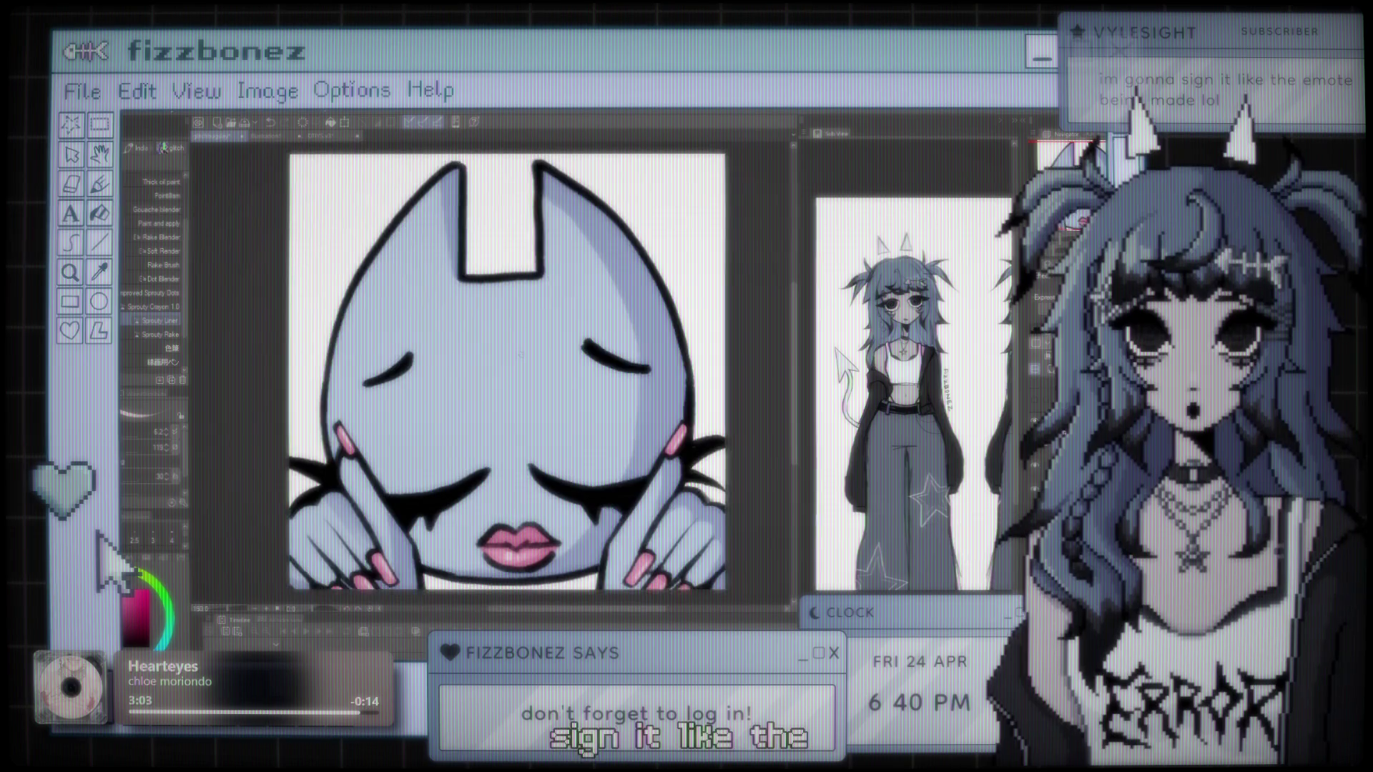
{"action": "scroll", "coordinate": [509, 346], "scroll_direction": "down", "scroll_amount": 3}
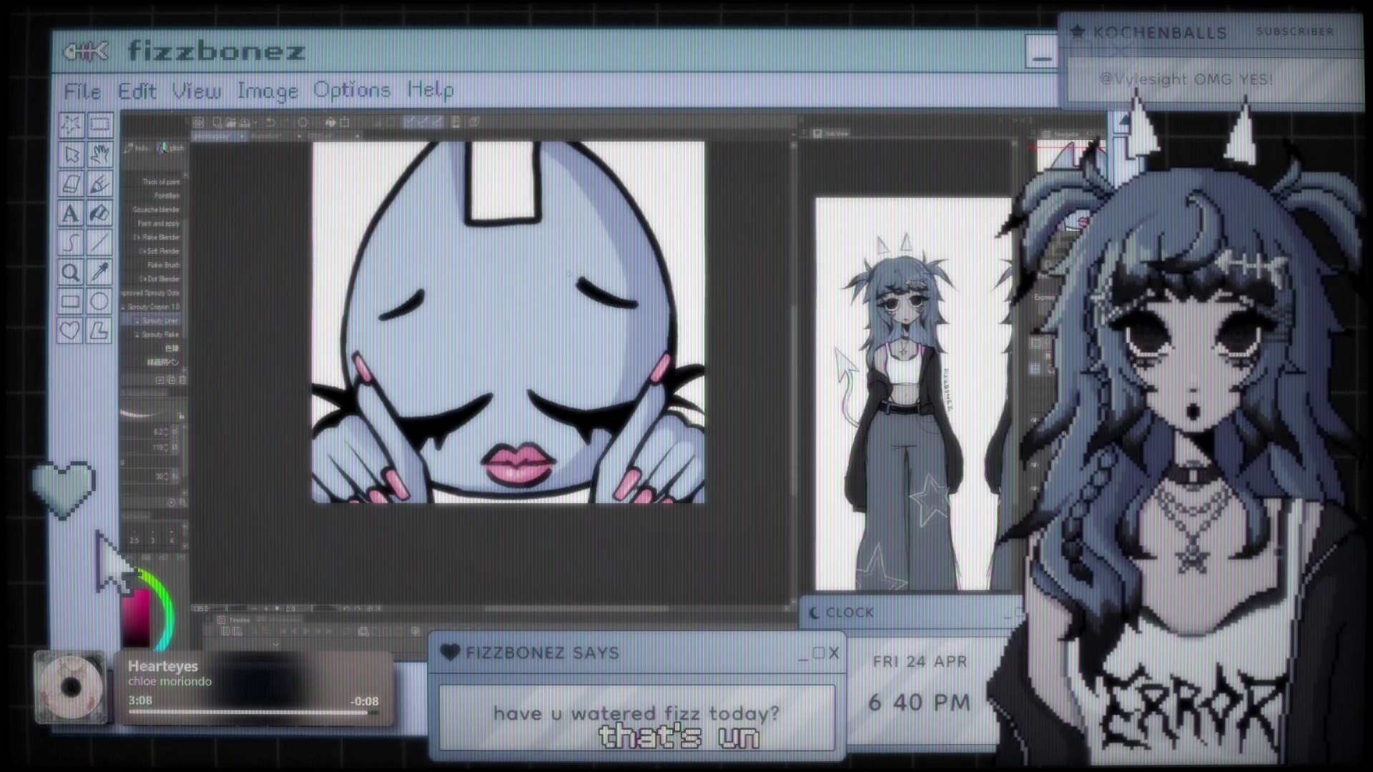
{"action": "scroll", "coordinate": [517, 381], "scroll_direction": "down", "scroll_amount": 3}
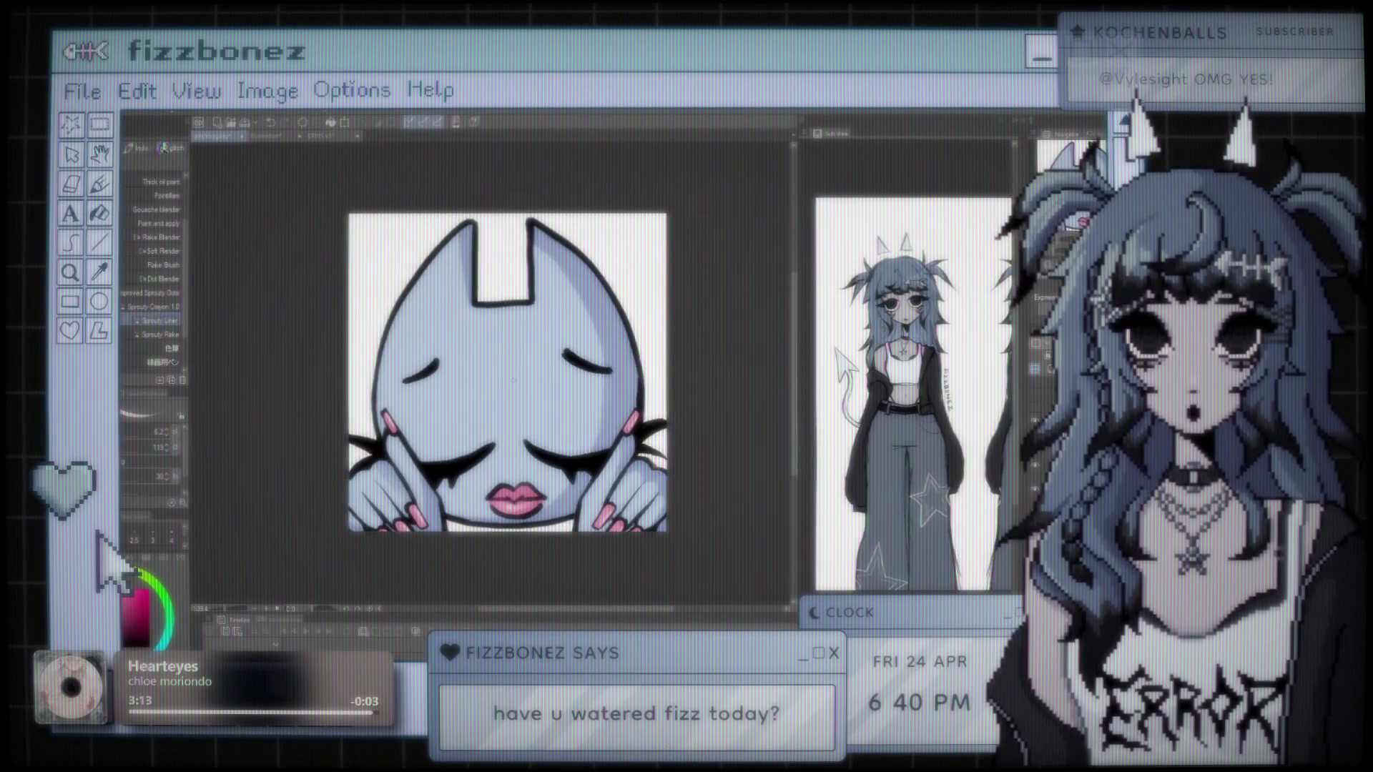
{"action": "scroll", "coordinate": [612, 341], "scroll_direction": "up", "scroll_amount": 1}
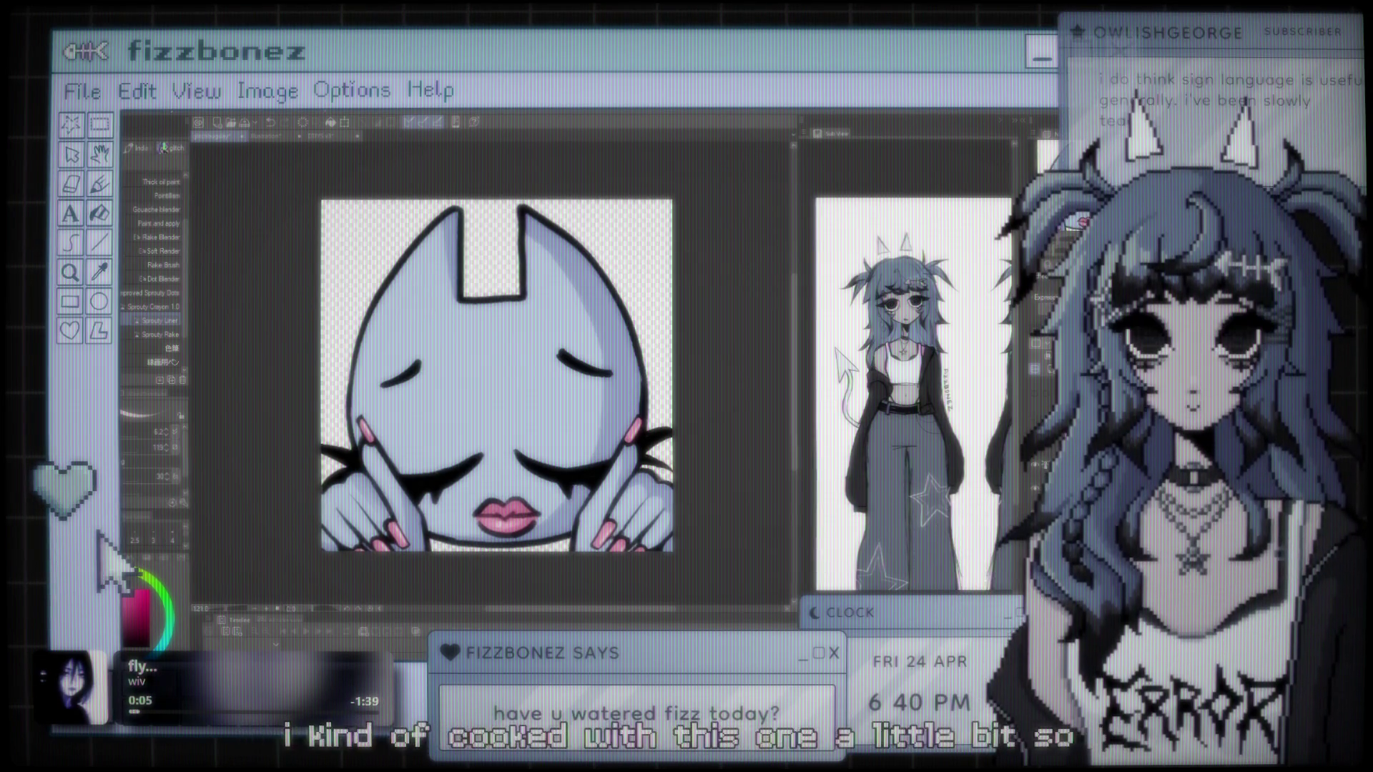
Step: Switch from the emote canvas to the document holding the black fish-skeleton sketch
{"action": "scroll", "coordinate": [490, 386], "scroll_direction": "up", "scroll_amount": 2}
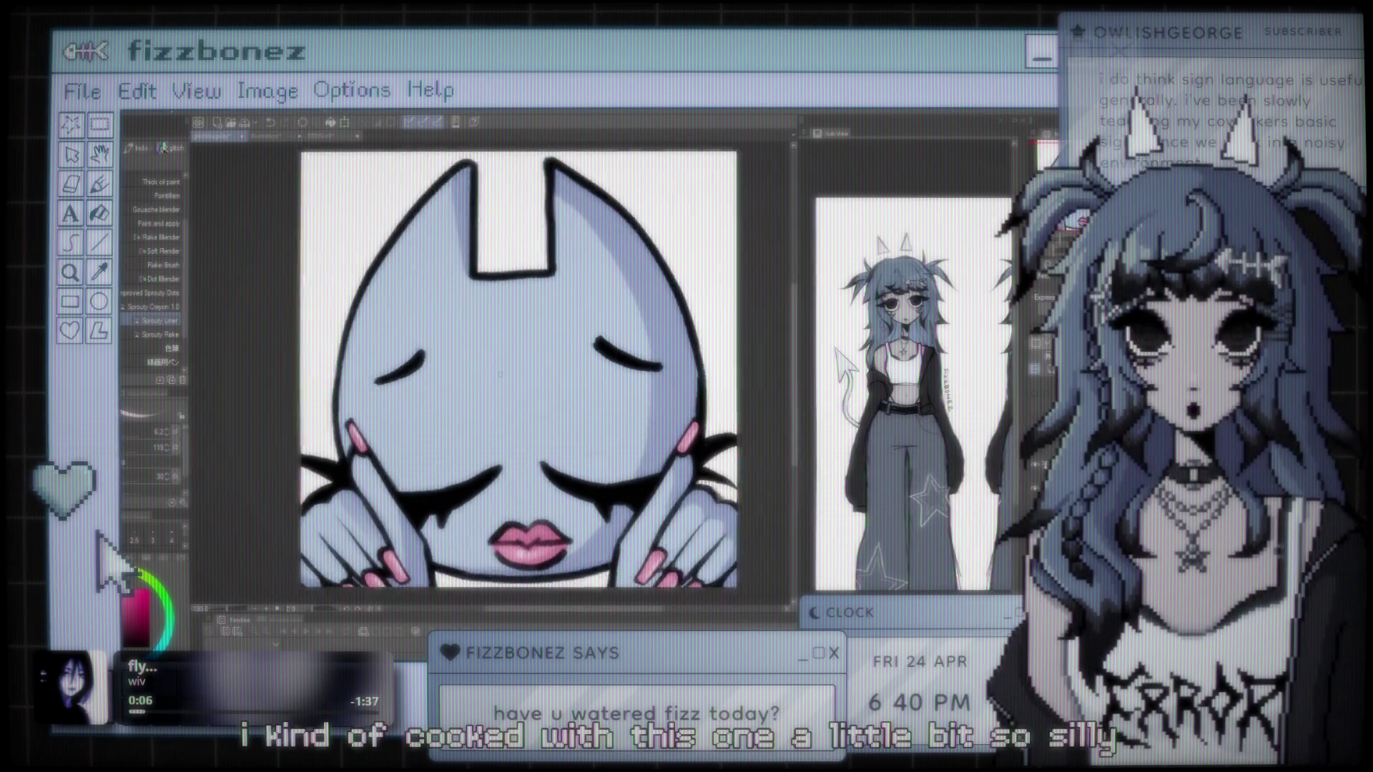
{"action": "left_click_drag", "start_coordinate": [489, 386], "coordinate": [471, 381]}
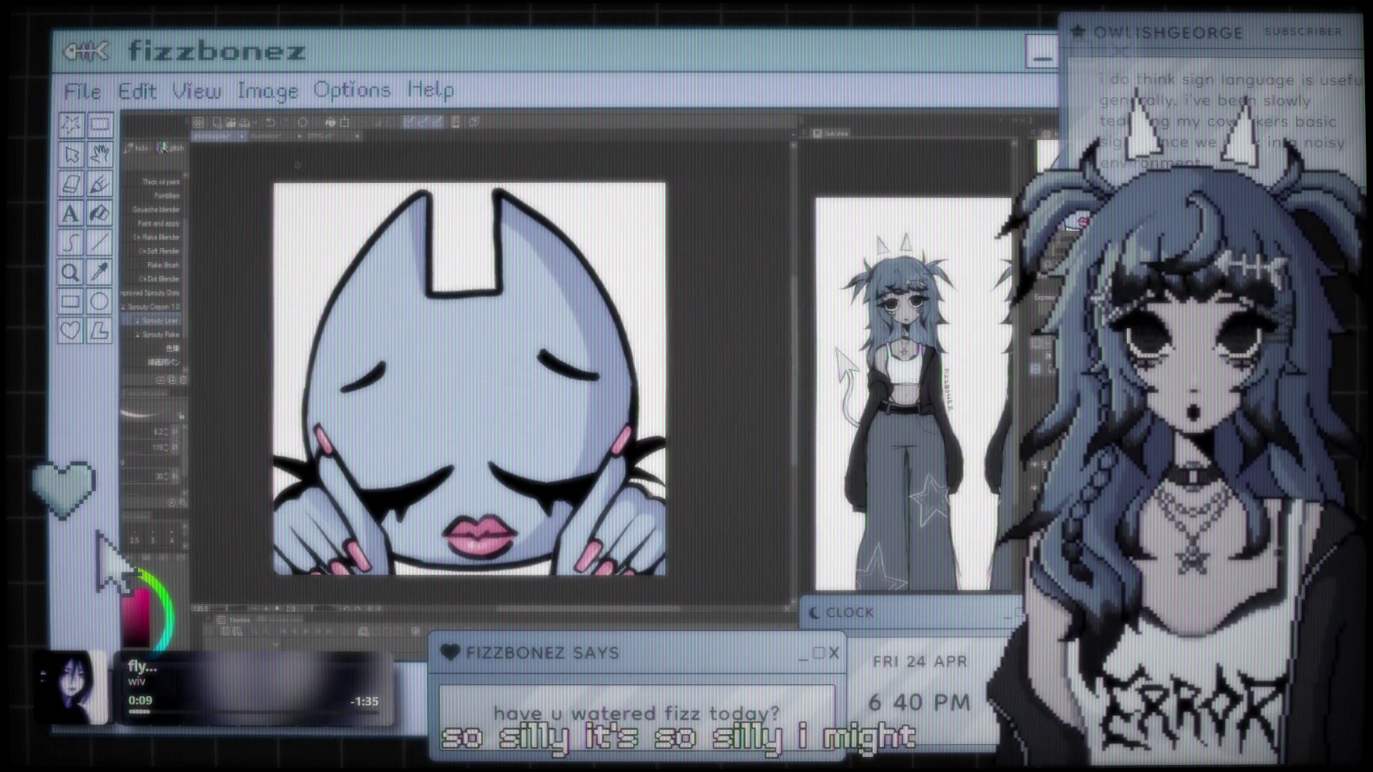
{"action": "left_click", "coordinate": [284, 136]}
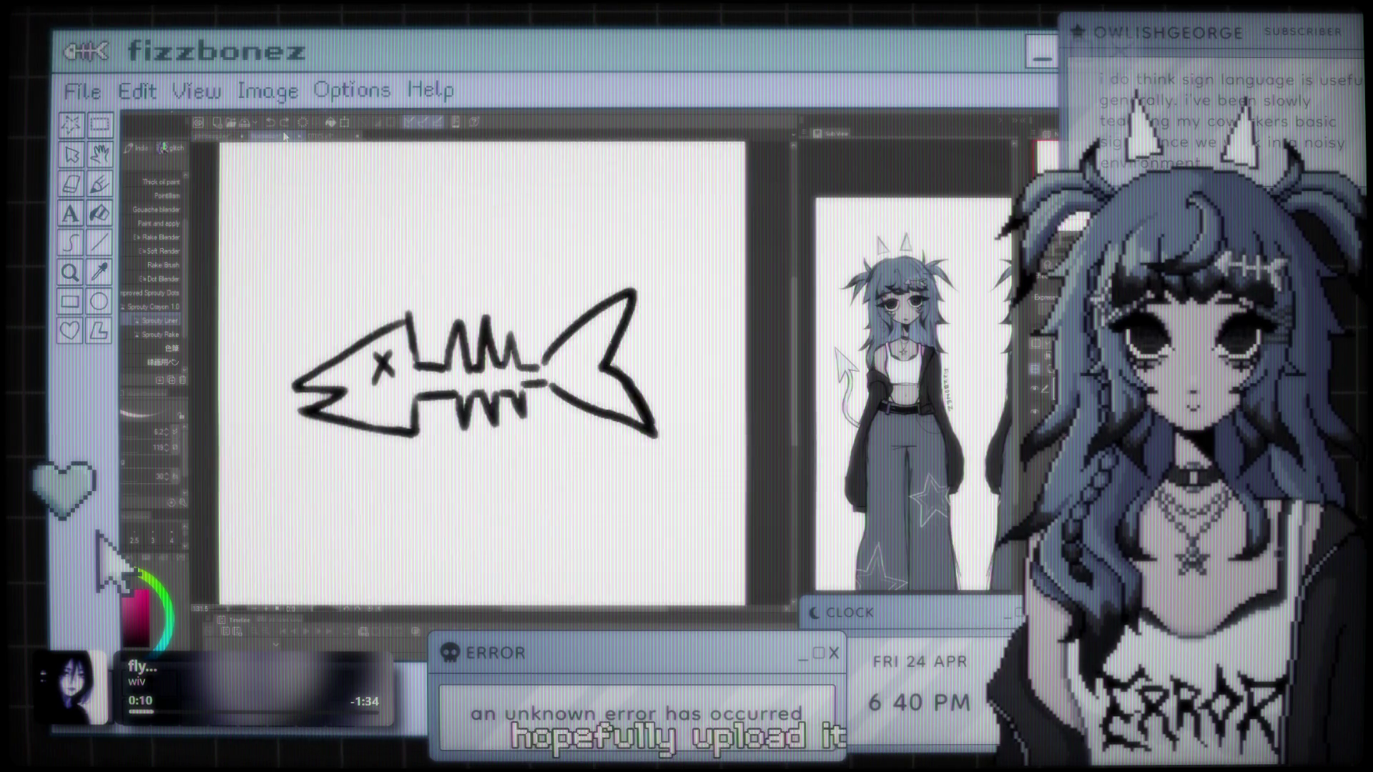